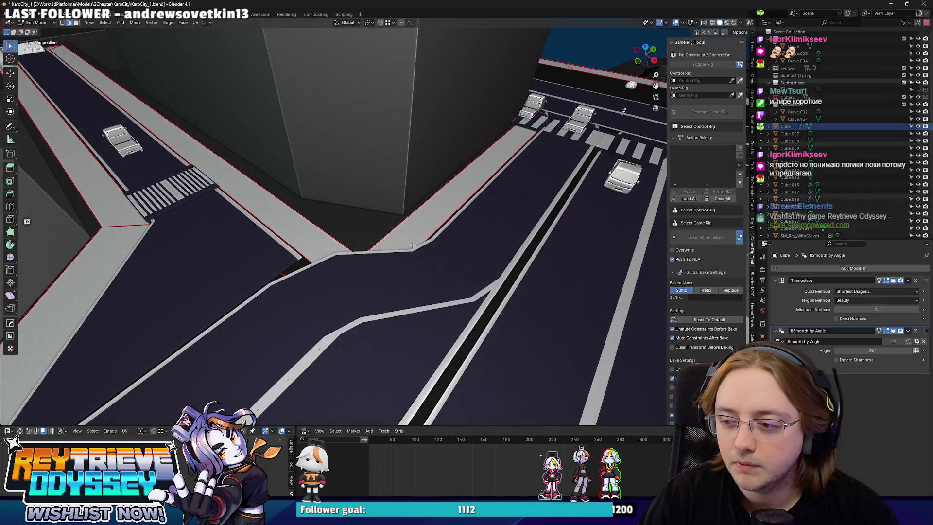
Step: Take the road mesh back to object mode and orbit and zoom over KaroCity's roads and crosswalk intersection
{"action": "scroll", "coordinate": [413, 248], "scroll_direction": "up", "scroll_amount": 4}
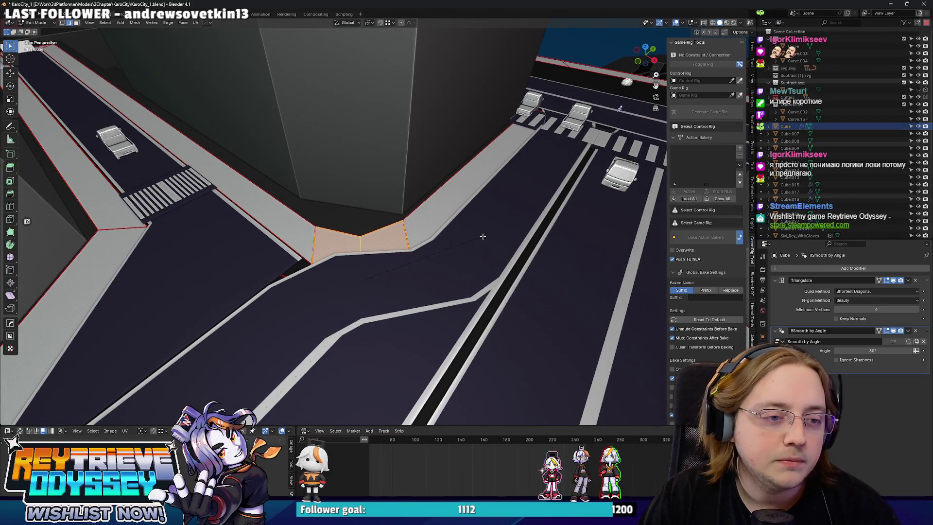
{"action": "key", "text": "Tab"}
{"action": "mouse_move", "coordinate": [482, 236]}
{"action": "left_mouse_down"}
{"action": "mouse_move", "coordinate": [371, 240]}
{"action": "mouse_move", "coordinate": [376, 252]}
{"action": "left_mouse_up"}
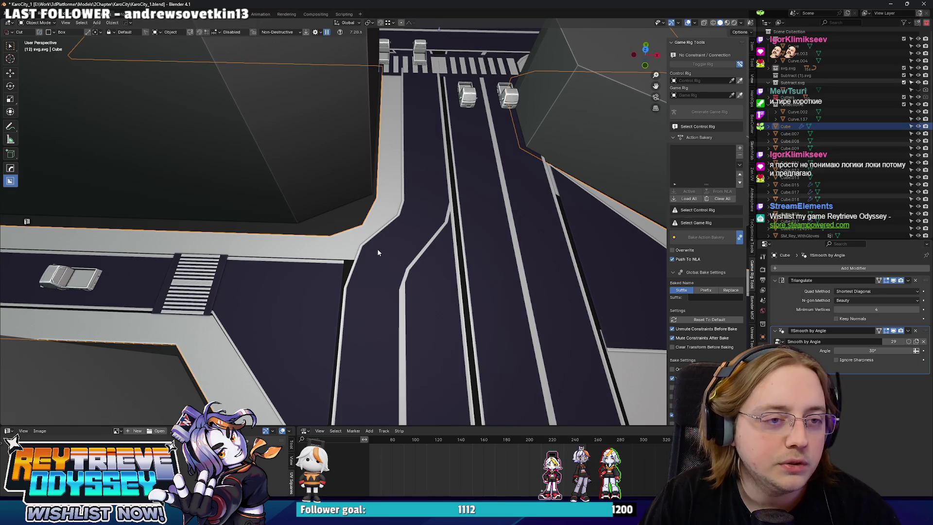
{"action": "scroll", "coordinate": [377, 252], "scroll_direction": "down", "scroll_amount": 3}
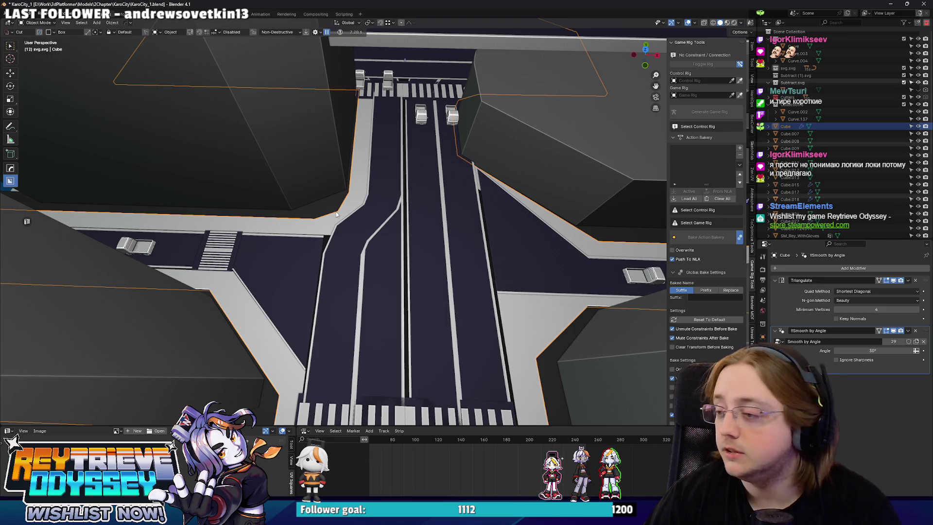
{"action": "scroll", "coordinate": [347, 191], "scroll_direction": "down", "scroll_amount": 10}
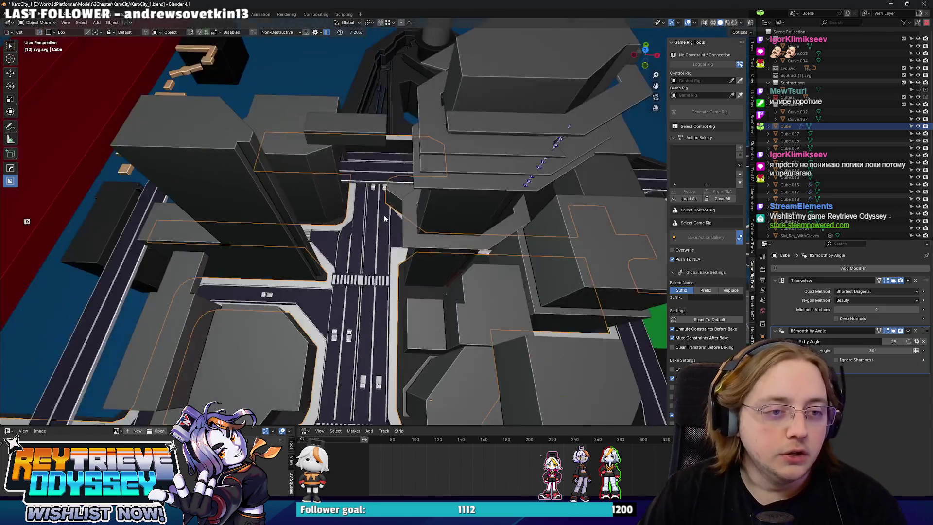
{"action": "scroll", "coordinate": [452, 238], "scroll_direction": "up", "scroll_amount": 10}
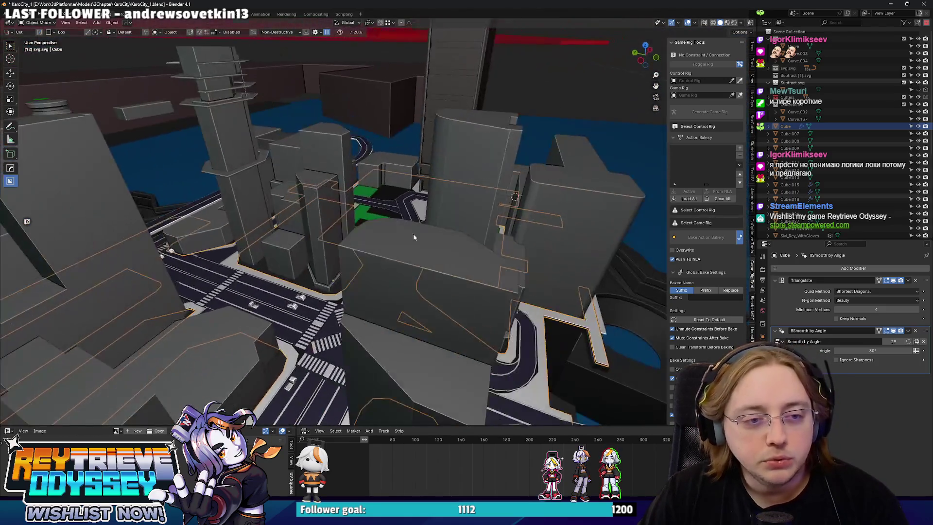
{"action": "scroll", "coordinate": [491, 295], "scroll_direction": "up", "scroll_amount": 5}
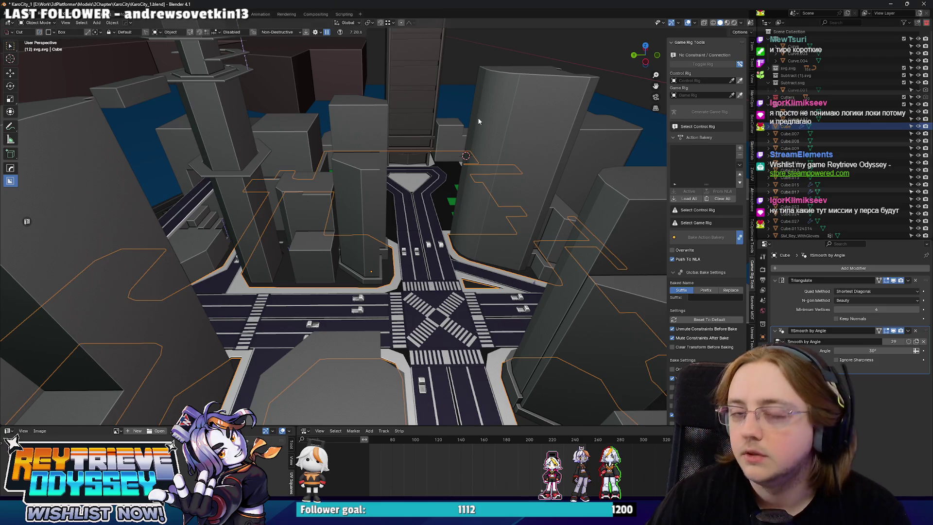
{"action": "scroll", "coordinate": [378, 145], "scroll_direction": "down", "scroll_amount": 10}
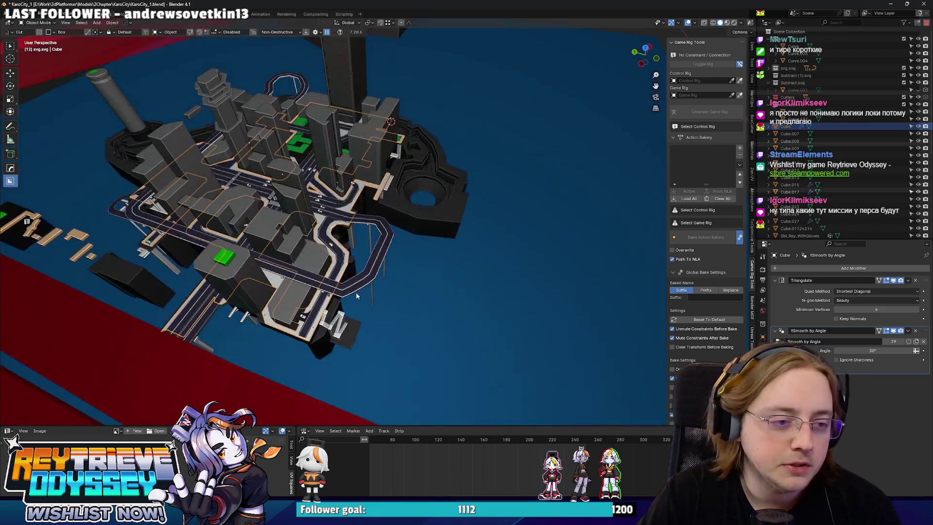
{"action": "scroll", "coordinate": [294, 210], "scroll_direction": "up", "scroll_amount": 10}
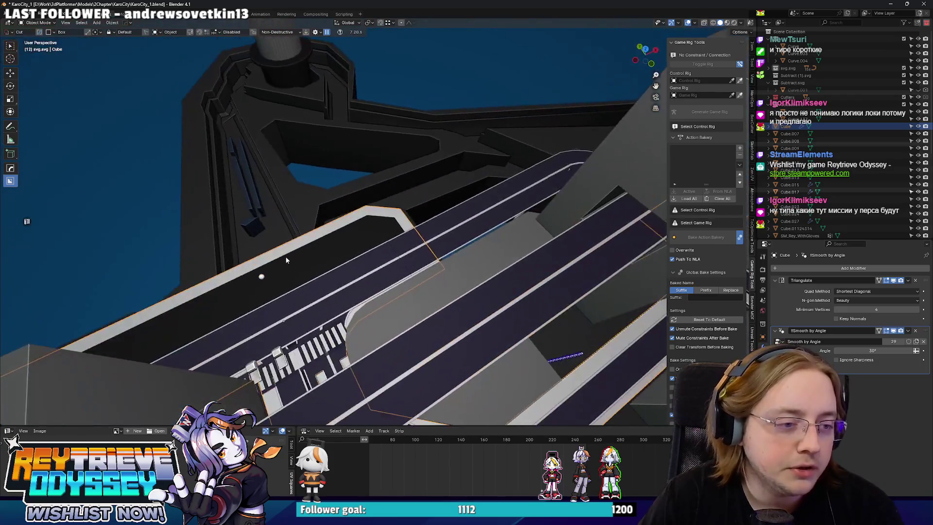
{"action": "scroll", "coordinate": [445, 255], "scroll_direction": "up", "scroll_amount": 5}
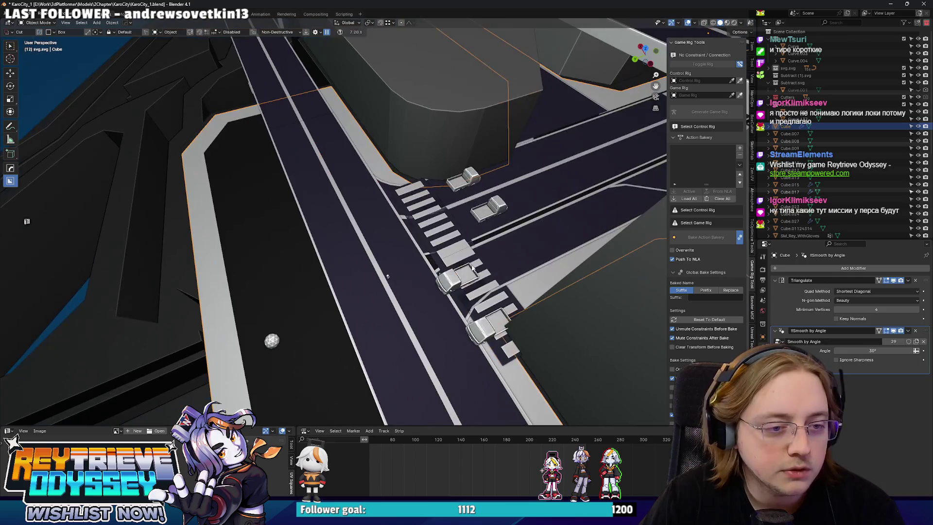
Step: Delete the surplus car by the crosswalk
{"action": "left_click", "coordinate": [484, 324]}
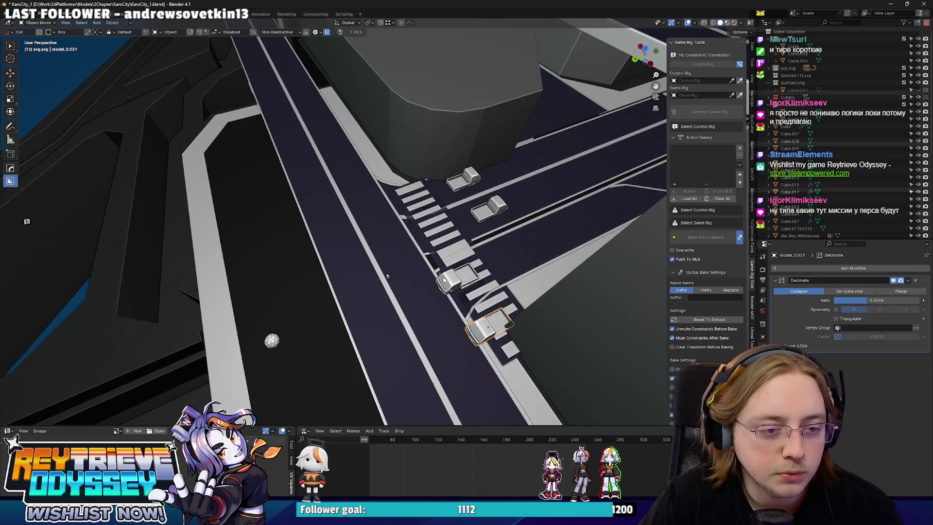
{"action": "left_click_drag", "start_coordinate": [465, 191], "coordinate": [528, 249]}
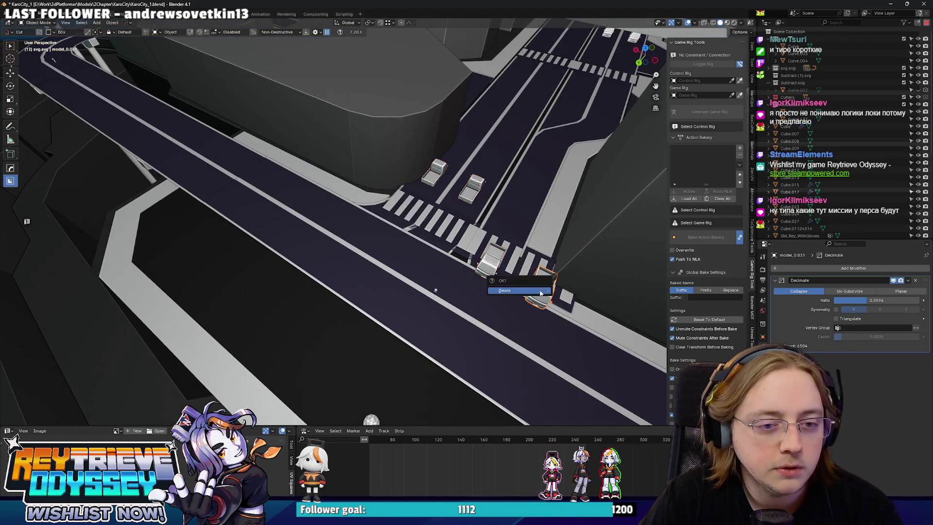
{"action": "left_click", "coordinate": [541, 293]}
Step: Move the two remaining cars along Y further up the road
{"action": "left_click", "coordinate": [434, 173]}
{"action": "key", "text": "Delete"}
{"action": "left_click", "coordinate": [491, 262]}
{"action": "key", "text": "g"}
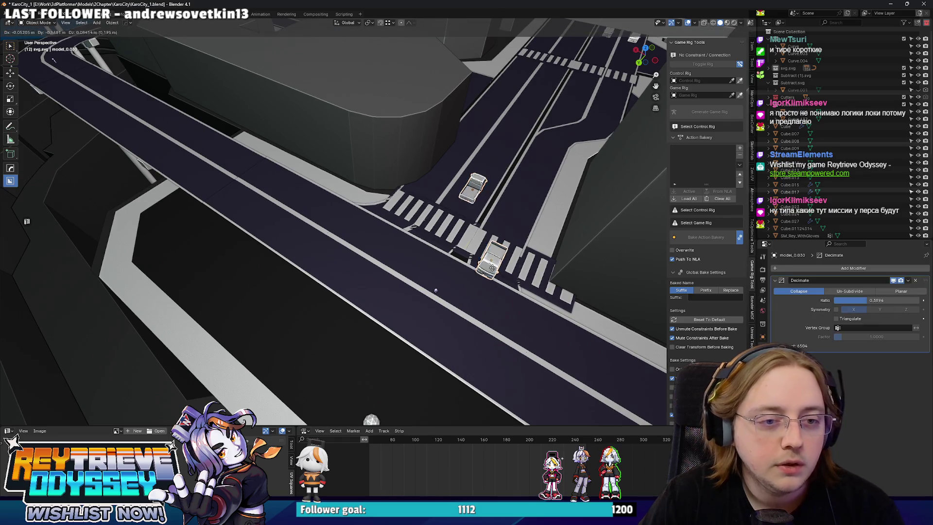
{"action": "left_click", "coordinate": [540, 181]}
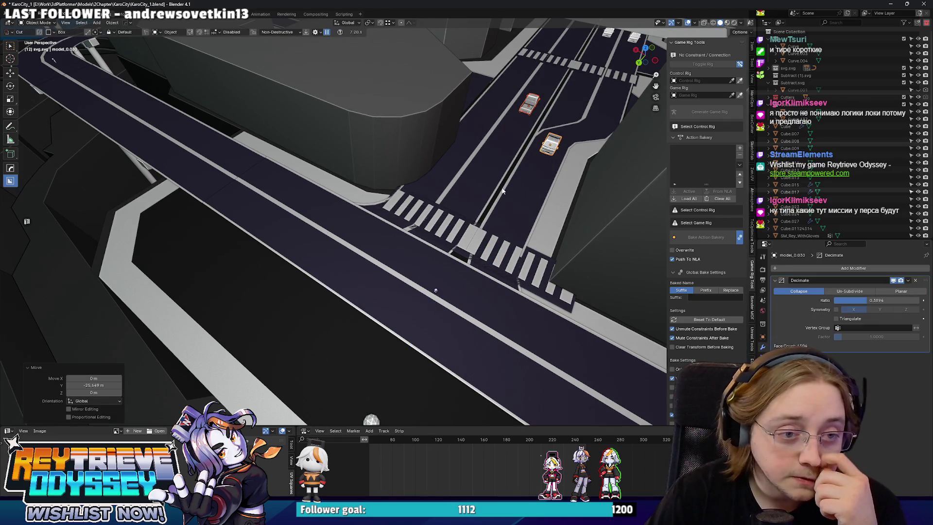
{"action": "scroll", "coordinate": [502, 191], "scroll_direction": "down", "scroll_amount": 3}
{"action": "left_click_drag", "start_coordinate": [439, 205], "coordinate": [305, 288]}
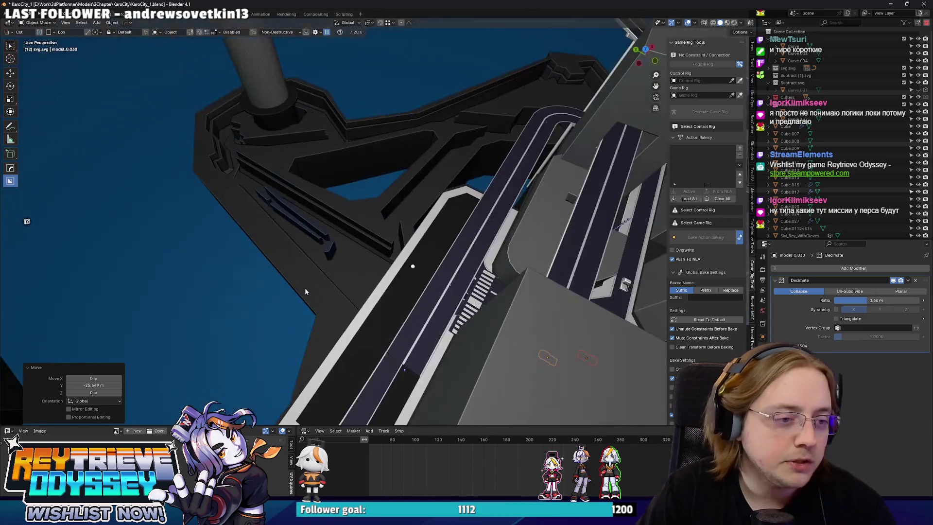
{"action": "mouse_move", "coordinate": [306, 199]}
{"action": "left_mouse_down"}
{"action": "mouse_move", "coordinate": [313, 249]}
{"action": "mouse_move", "coordinate": [515, 205]}
{"action": "mouse_move", "coordinate": [466, 149]}
{"action": "left_mouse_up"}
{"action": "scroll", "coordinate": [465, 150], "scroll_direction": "up", "scroll_amount": 5}
{"action": "scroll", "coordinate": [410, 173], "scroll_direction": "down", "scroll_amount": 4}
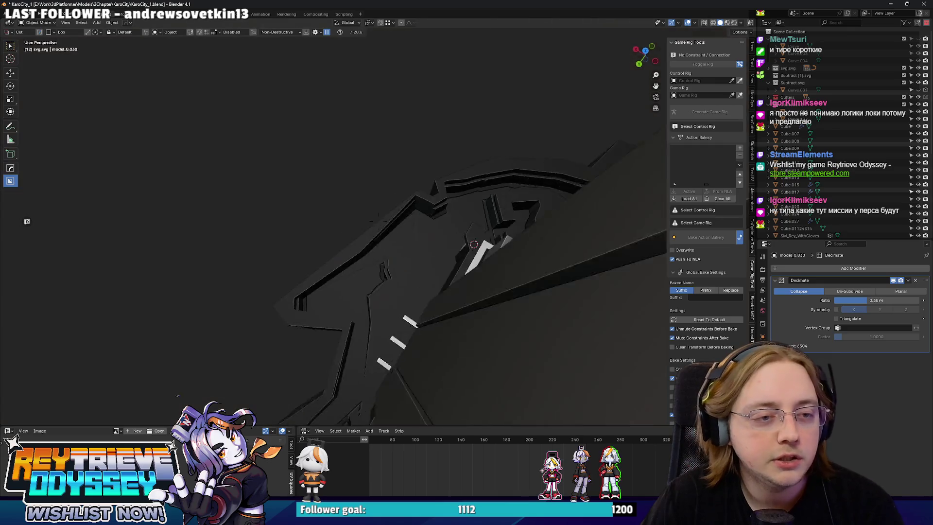
{"action": "scroll", "coordinate": [411, 208], "scroll_direction": "down", "scroll_amount": 10}
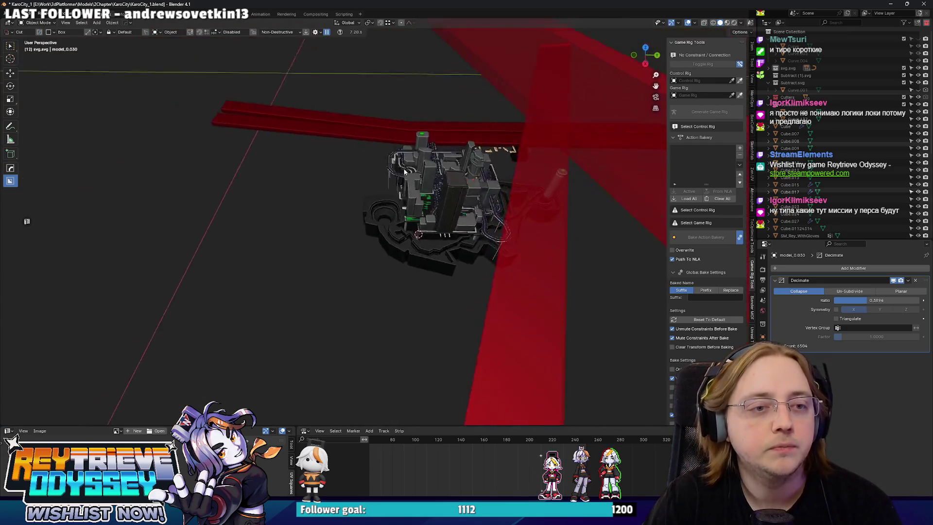
{"action": "scroll", "coordinate": [411, 208], "scroll_direction": "up", "scroll_amount": 8}
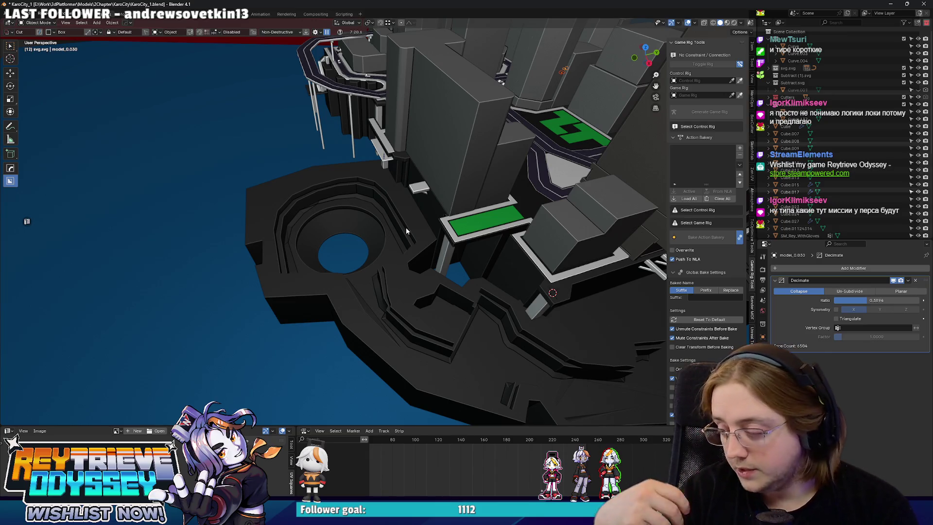
{"action": "scroll", "coordinate": [470, 195], "scroll_direction": "up", "scroll_amount": 8}
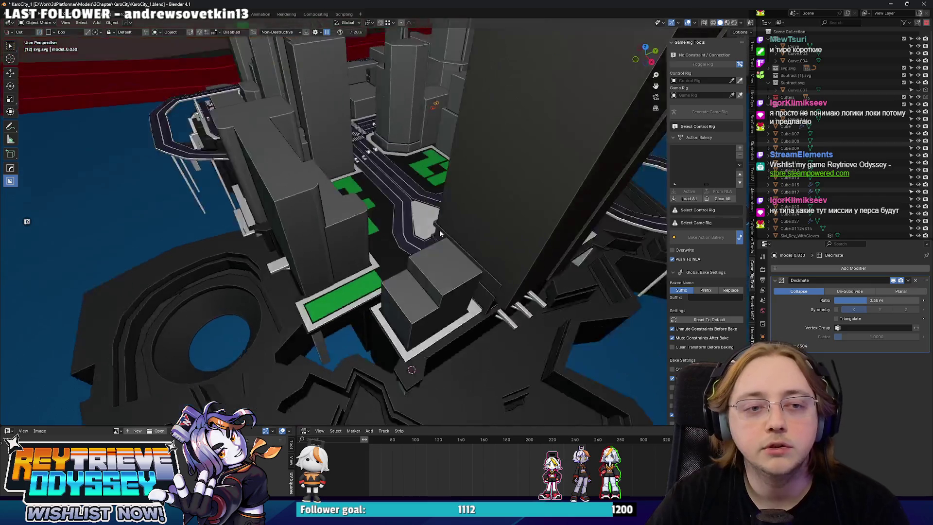
{"action": "scroll", "coordinate": [496, 261], "scroll_direction": "down", "scroll_amount": 6}
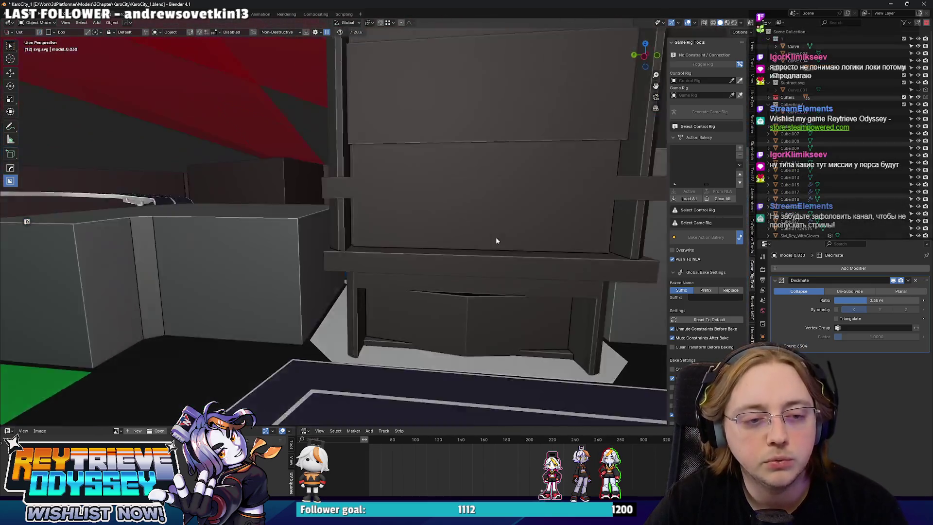
{"action": "scroll", "coordinate": [444, 242], "scroll_direction": "down", "scroll_amount": 8}
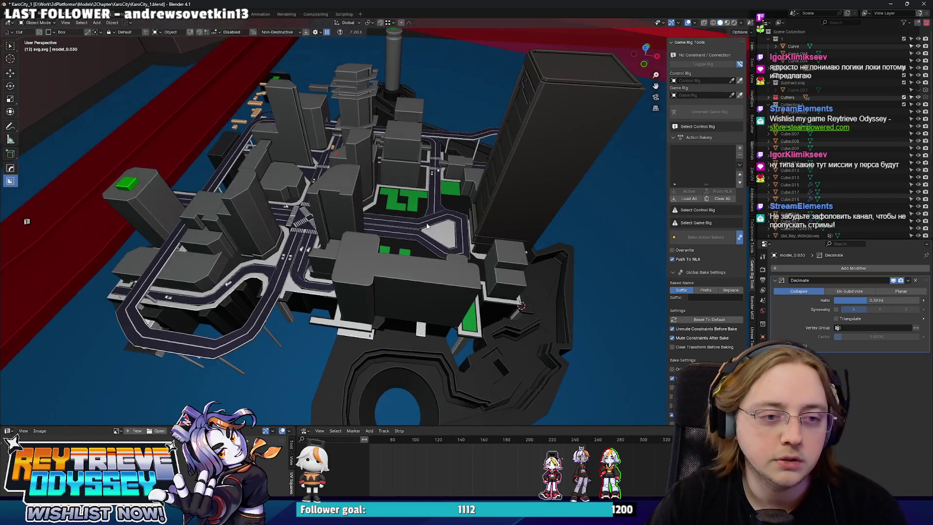
{"action": "scroll", "coordinate": [427, 226], "scroll_direction": "up", "scroll_amount": 6}
{"action": "left_click", "coordinate": [299, 214]}
{"action": "scroll", "coordinate": [307, 215], "scroll_direction": "down", "scroll_amount": 10}
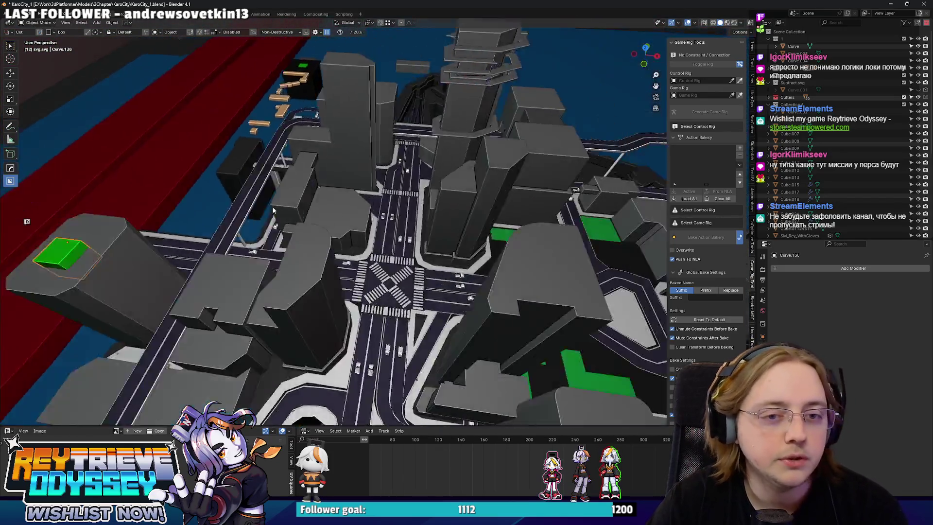
{"action": "scroll", "coordinate": [395, 245], "scroll_direction": "up", "scroll_amount": 8}
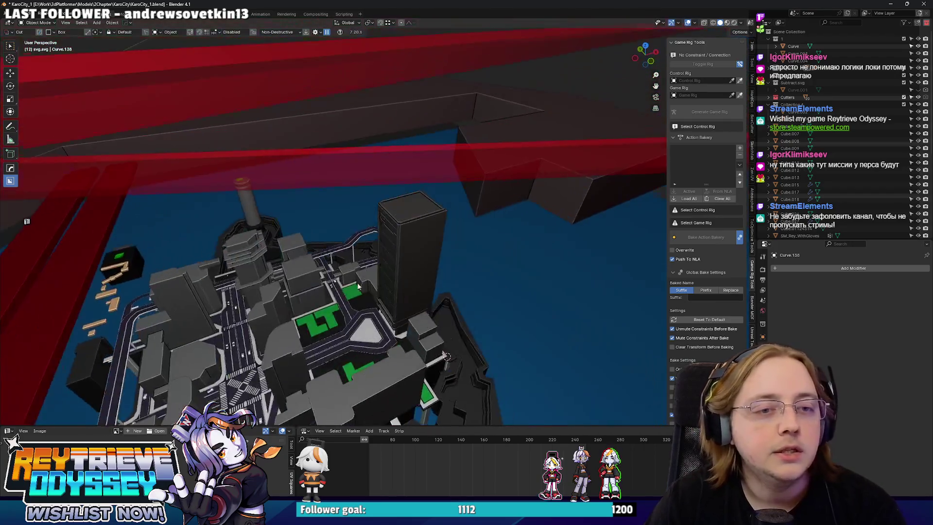
{"action": "scroll", "coordinate": [444, 249], "scroll_direction": "up", "scroll_amount": 3}
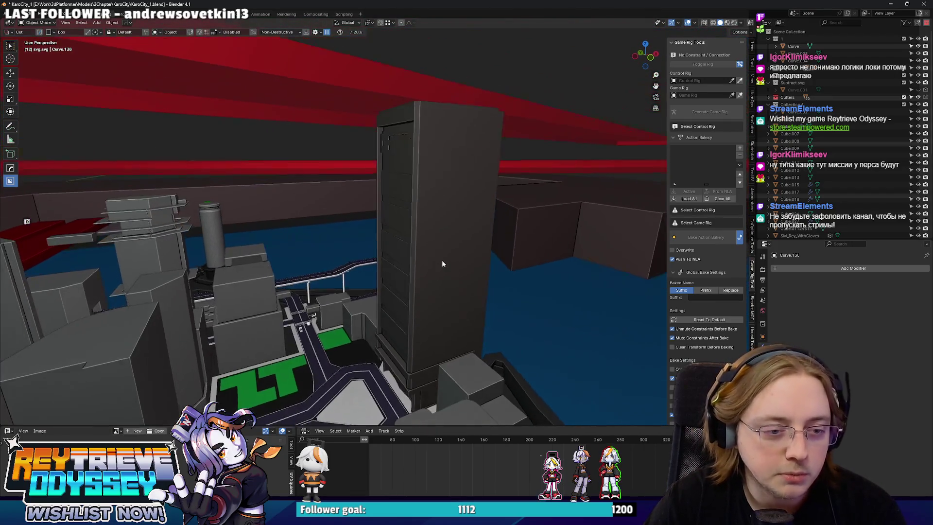
{"action": "scroll", "coordinate": [437, 262], "scroll_direction": "down", "scroll_amount": 6}
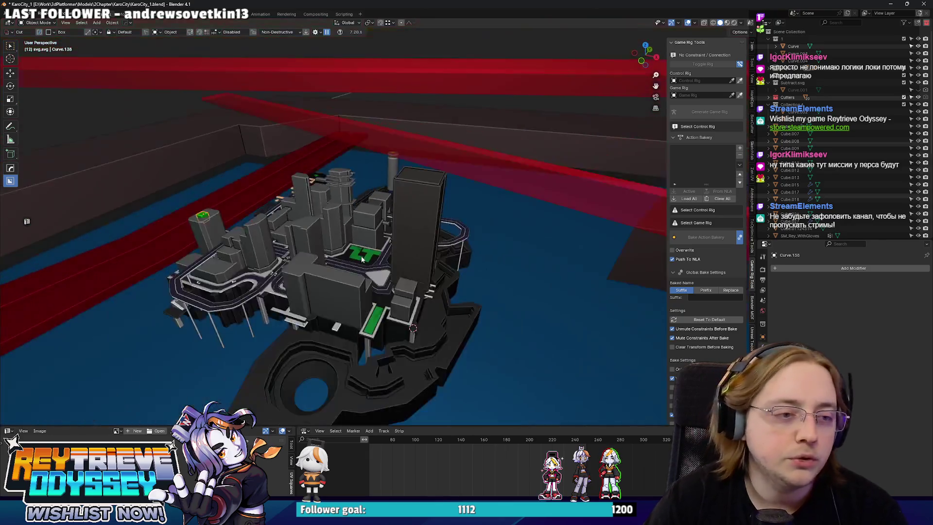
{"action": "scroll", "coordinate": [322, 268], "scroll_direction": "up", "scroll_amount": 4}
{"action": "mouse_move", "coordinate": [502, 221]}
{"action": "left_mouse_down"}
{"action": "mouse_move", "coordinate": [454, 188]}
{"action": "mouse_move", "coordinate": [380, 261]}
{"action": "left_mouse_up"}
{"action": "scroll", "coordinate": [340, 277], "scroll_direction": "up", "scroll_amount": 5}
{"action": "mouse_move", "coordinate": [309, 287]}
{"action": "left_mouse_down"}
{"action": "mouse_move", "coordinate": [347, 232]}
{"action": "mouse_move", "coordinate": [391, 272]}
{"action": "left_mouse_up"}
Step: Put road mesh Cube.007 into Edit Mode in top view with nothing selected
{"action": "left_click", "coordinate": [391, 272]}
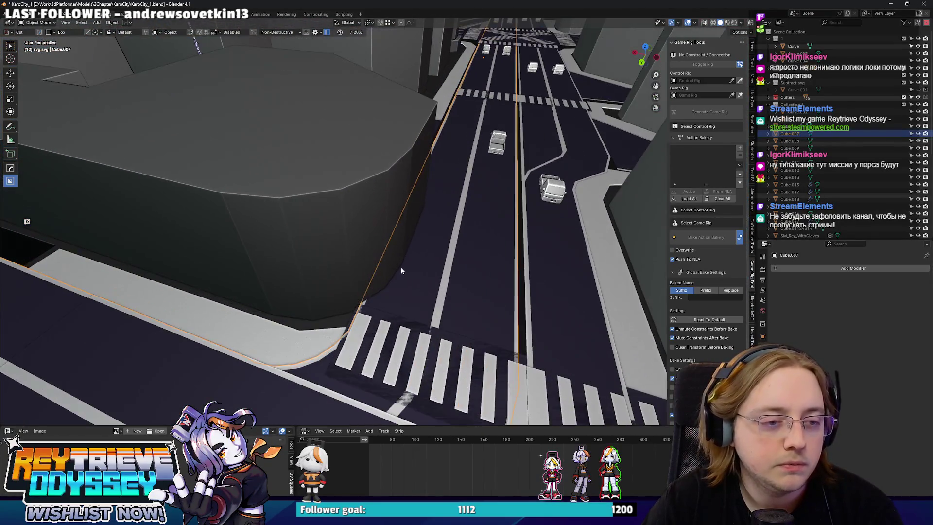
{"action": "key", "text": "Tab"}
{"action": "key", "text": "KP_7"}
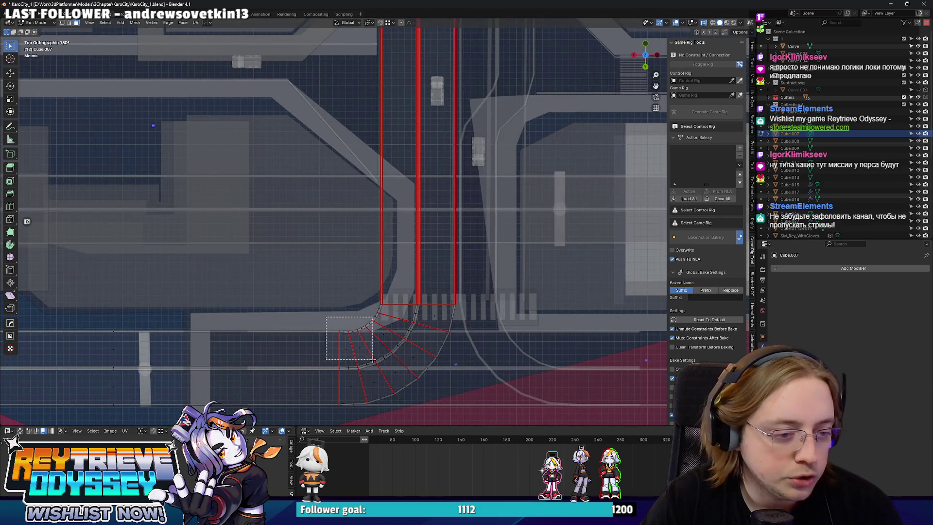
{"action": "key", "text": "l"}
{"action": "scroll", "coordinate": [362, 349], "scroll_direction": "down", "scroll_amount": 5}
{"action": "scroll", "coordinate": [389, 275], "scroll_direction": "up", "scroll_amount": 3}
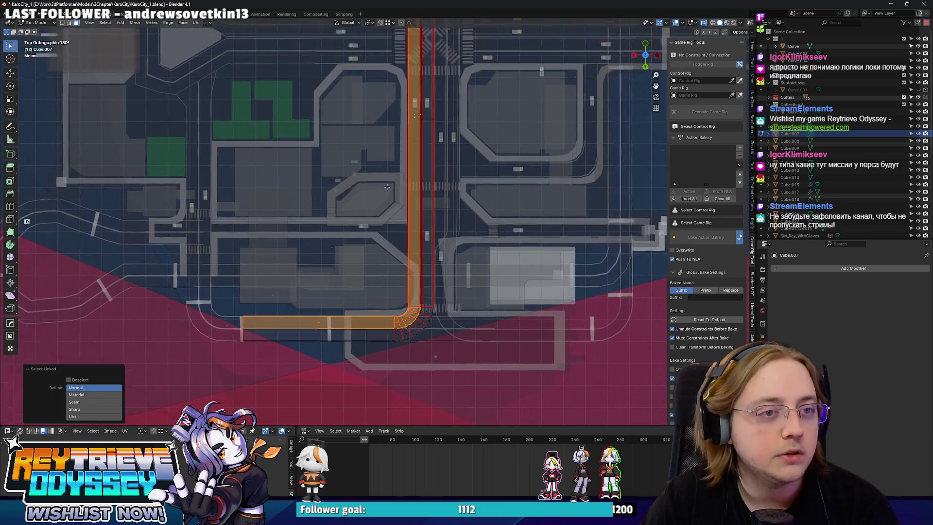
{"action": "scroll", "coordinate": [389, 274], "scroll_direction": "down", "scroll_amount": 5}
{"action": "key", "text": "ctrl+z"}
{"action": "scroll", "coordinate": [388, 264], "scroll_direction": "up", "scroll_amount": 8}
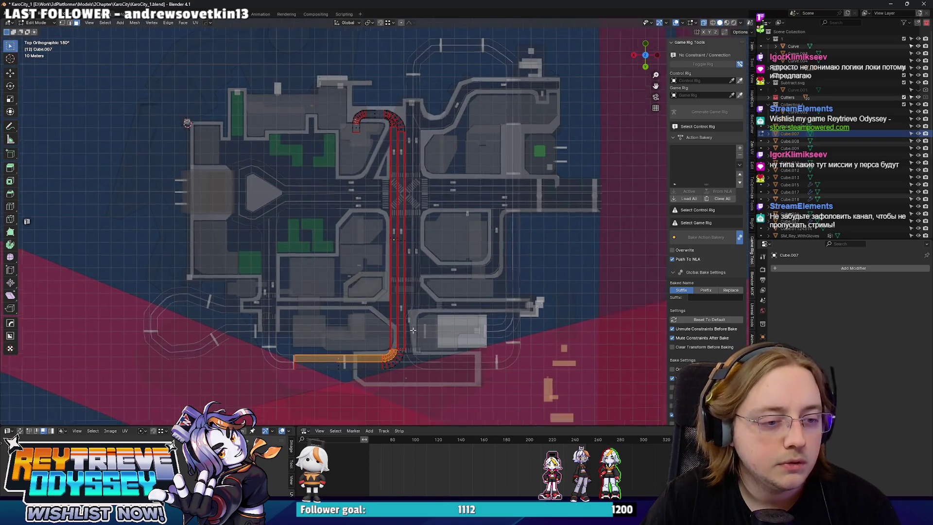
{"action": "scroll", "coordinate": [387, 264], "scroll_direction": "up", "scroll_amount": 2}
Step: Add a loop cut across the horizontal road
{"action": "right_click", "coordinate": [382, 252]}
{"action": "scroll", "coordinate": [383, 252], "scroll_direction": "down", "scroll_amount": 3}
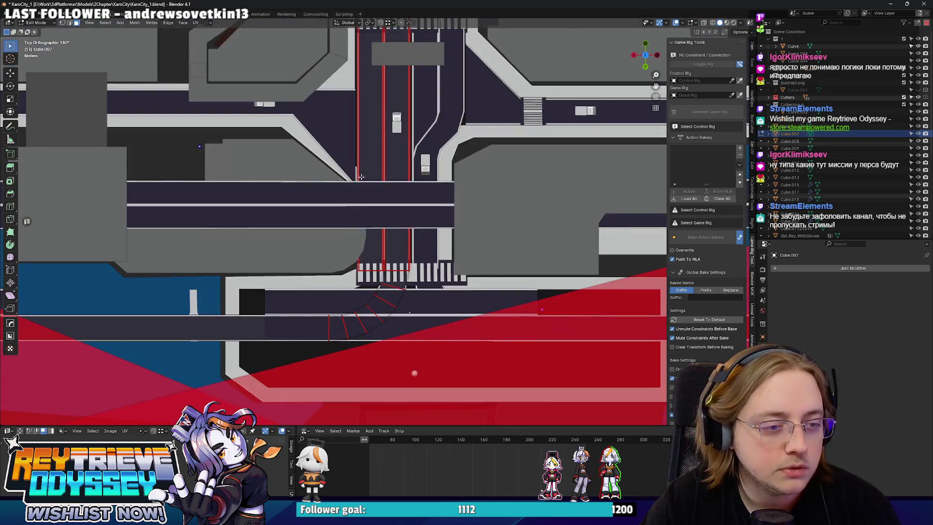
{"action": "scroll", "coordinate": [380, 212], "scroll_direction": "up", "scroll_amount": 3}
{"action": "left_click_drag", "start_coordinate": [380, 212], "coordinate": [334, 226]}
{"action": "left_click", "coordinate": [334, 226]}
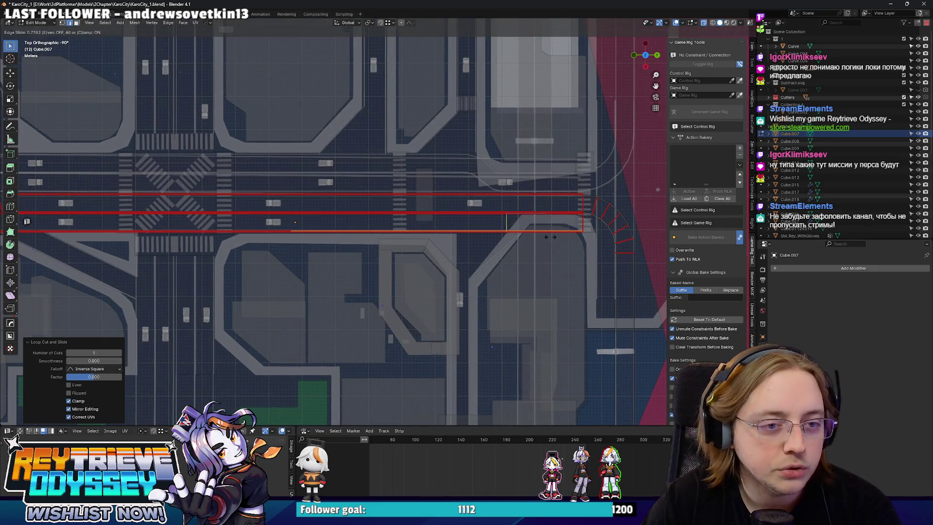
{"action": "scroll", "coordinate": [476, 238], "scroll_direction": "up", "scroll_amount": 4}
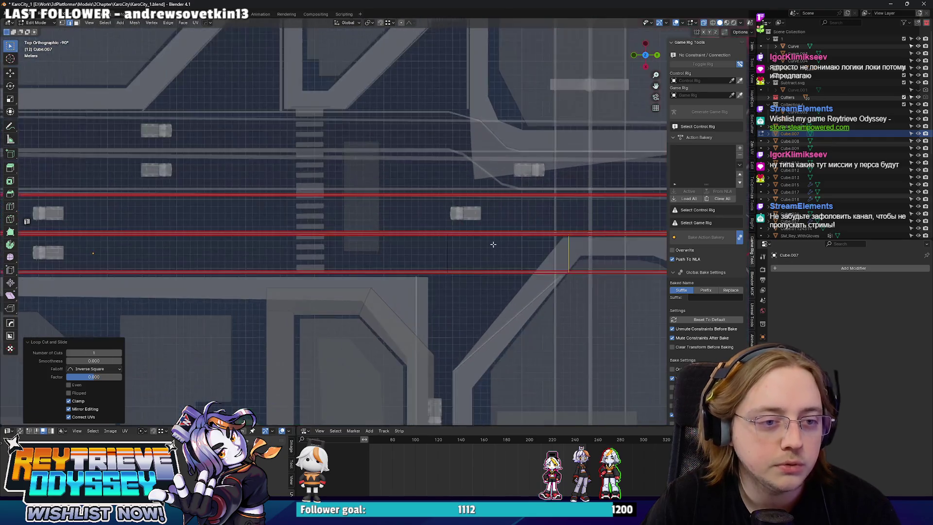
{"action": "left_click", "coordinate": [454, 241]}
{"action": "scroll", "coordinate": [476, 246], "scroll_direction": "right", "scroll_amount": 2}
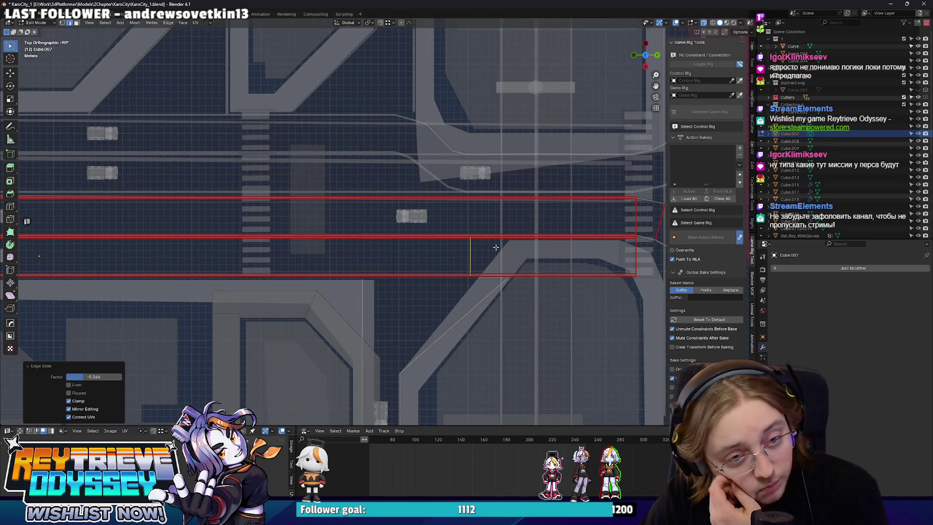
Step: Move the lower-right road face along X
{"action": "key", "text": "3"}
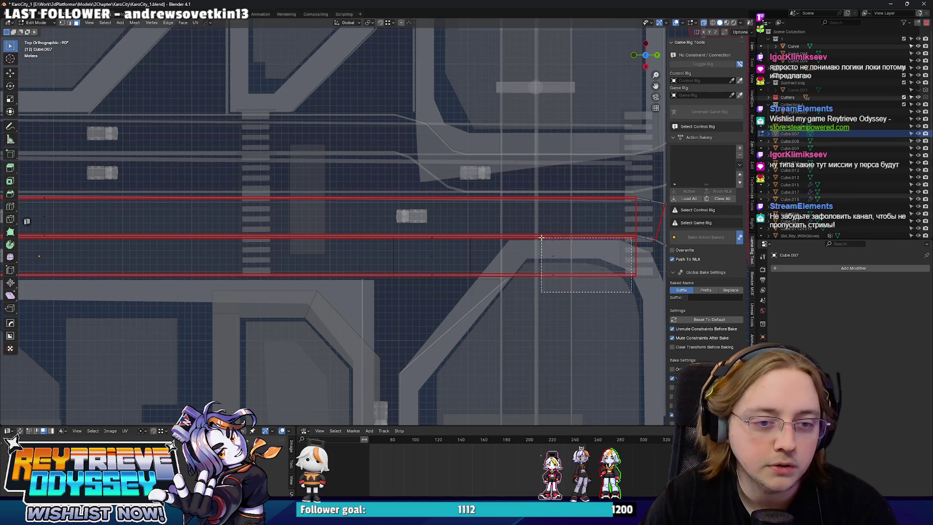
{"action": "left_click", "coordinate": [542, 243]}
{"action": "key", "text": "g"}
{"action": "key", "text": "x"}
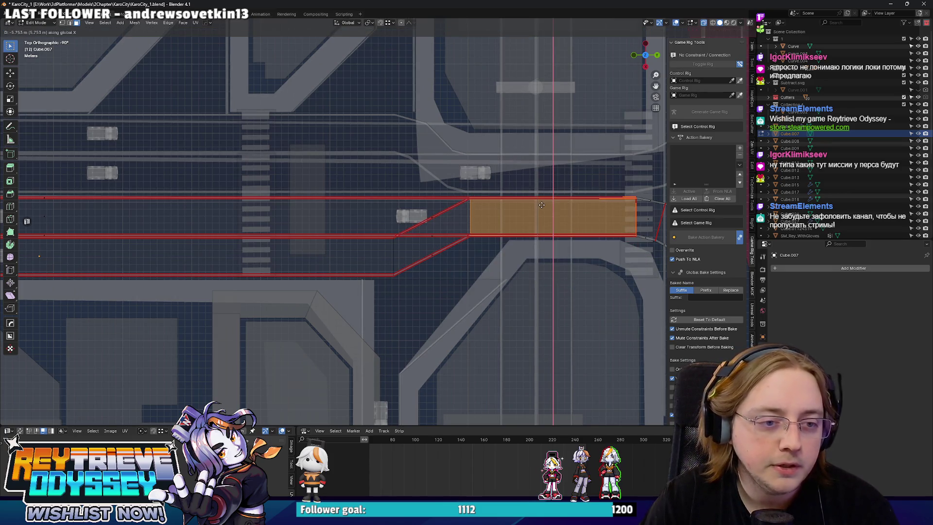
{"action": "left_click", "coordinate": [542, 205]}
{"action": "scroll", "coordinate": [380, 222], "scroll_direction": "up", "scroll_amount": 2}
Step: Slide a new vertical edge cut along the road to form the lane split
{"action": "key", "text": "2"}
{"action": "left_click", "coordinate": [455, 243]}
{"action": "key", "text": "g"}
{"action": "key", "text": "g"}
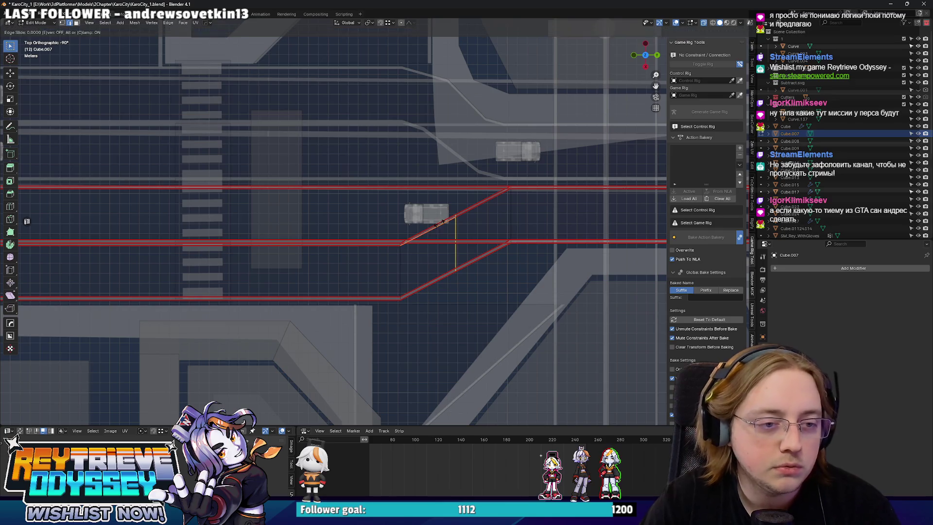
{"action": "left_click", "coordinate": [440, 222]}
{"action": "key", "text": "g"}
{"action": "left_click", "coordinate": [424, 247]}
{"action": "scroll", "coordinate": [424, 247], "scroll_direction": "up", "scroll_amount": 3}
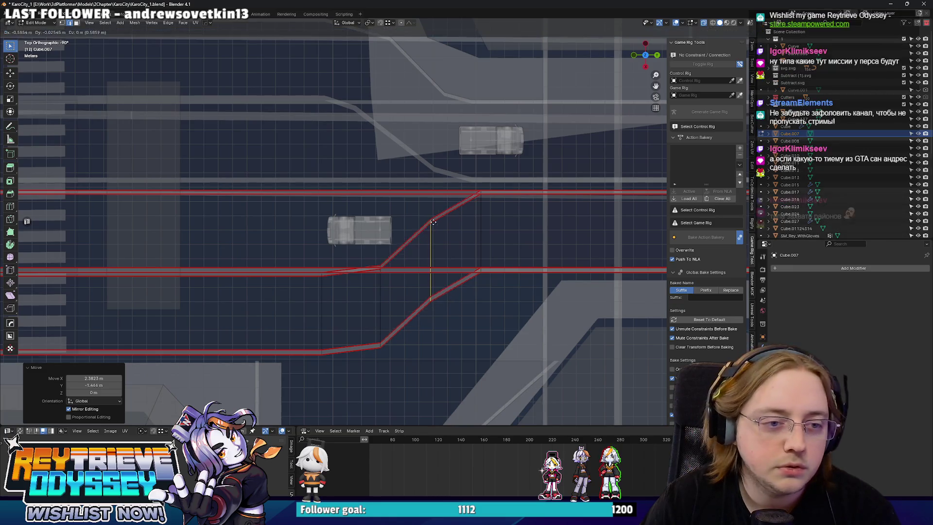
Step: Shift the vertical edge left along the road and return to Object Mode
{"action": "key", "text": "g"}
{"action": "left_click", "coordinate": [435, 209]}
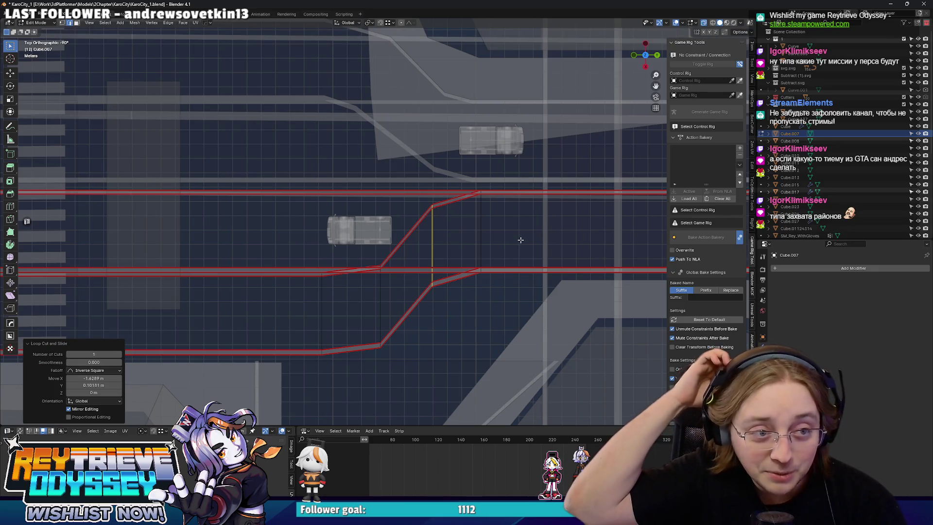
{"action": "key", "text": "g"}
{"action": "left_click", "coordinate": [383, 291]}
{"action": "key", "text": "Tab"}
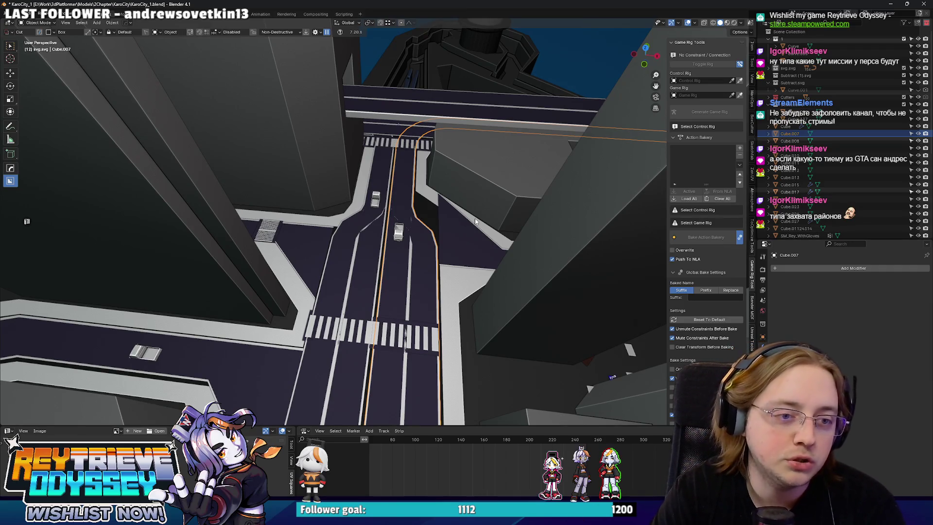
Step: Put the triangular road piece Cube.012 into Edit Mode in top view with X-ray on
{"action": "scroll", "coordinate": [457, 194], "scroll_direction": "up", "scroll_amount": 5}
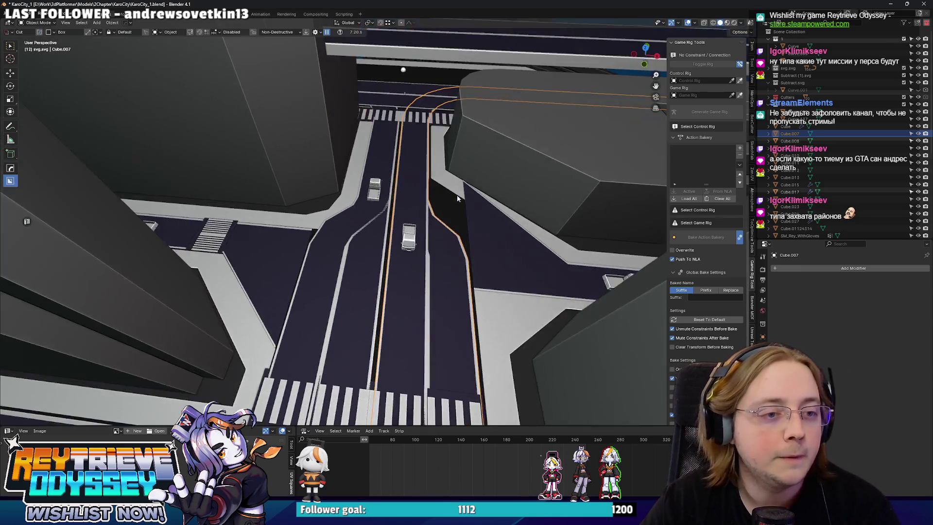
{"action": "key", "text": "KP_7"}
{"action": "left_click", "coordinate": [422, 229]}
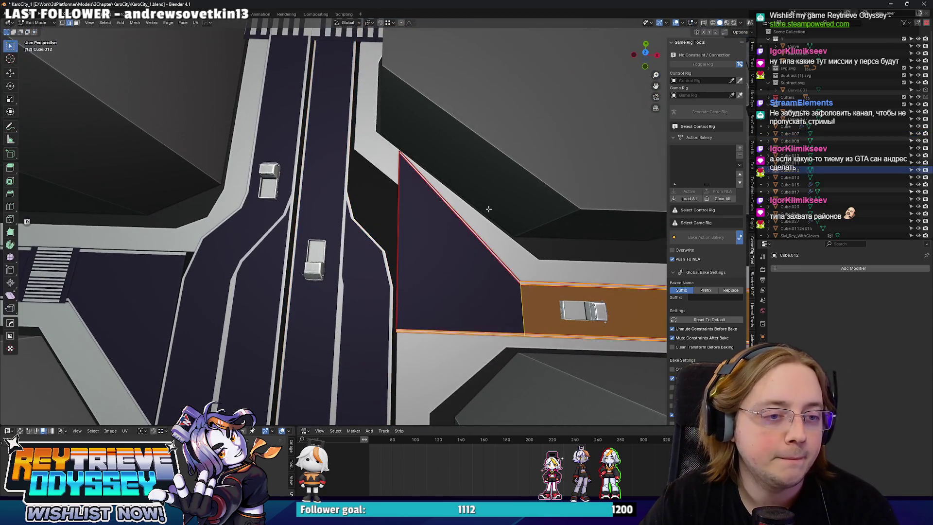
{"action": "key", "text": "Tab"}
{"action": "key", "text": "alt+z"}
Step: Lower the triangle's top vertex along Y and shift its right edge along X
{"action": "key", "text": "g"}
{"action": "key", "text": "y"}
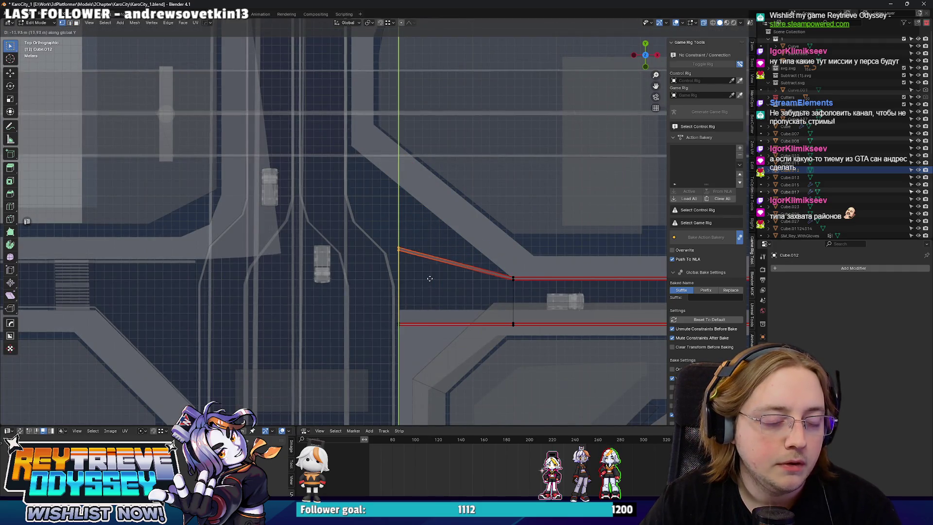
{"action": "left_click", "coordinate": [432, 251]}
{"action": "left_click_drag", "start_coordinate": [432, 251], "coordinate": [529, 328]}
{"action": "key", "text": "g"}
{"action": "key", "text": "x"}
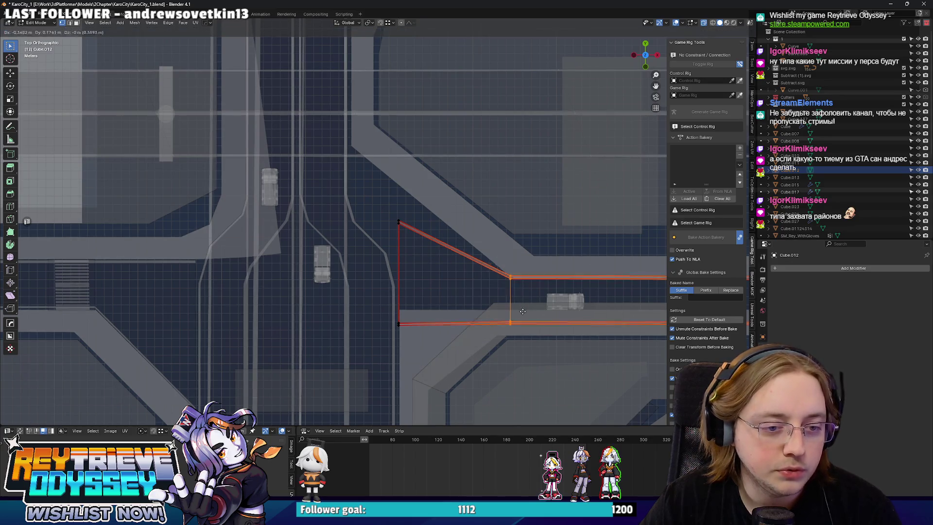
{"action": "left_click", "coordinate": [455, 307]}
Step: Drop the top vertex further along Y and shift the left edge along X
{"action": "left_click", "coordinate": [398, 223]}
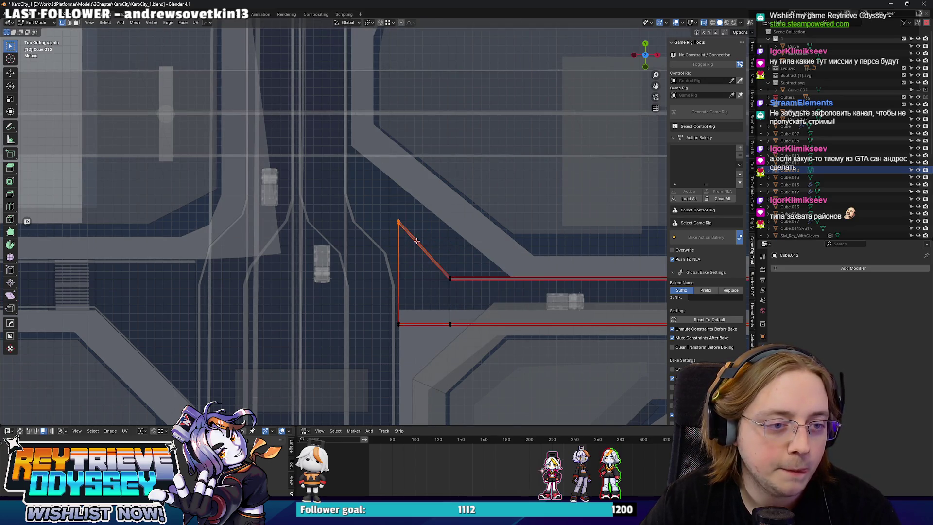
{"action": "key", "text": "g"}
{"action": "key", "text": "y"}
{"action": "left_click", "coordinate": [360, 218]}
{"action": "left_click_drag", "start_coordinate": [360, 218], "coordinate": [423, 342]}
{"action": "key", "text": "g"}
{"action": "key", "text": "x"}
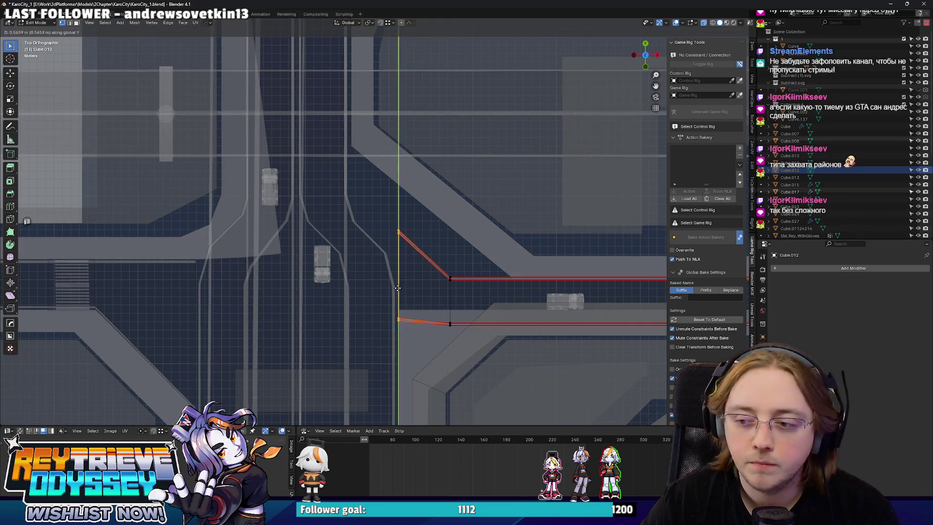
{"action": "left_click", "coordinate": [387, 286]}
Step: Return to Object Mode and select the main Cube road mesh in top view
{"action": "key", "text": "Tab"}
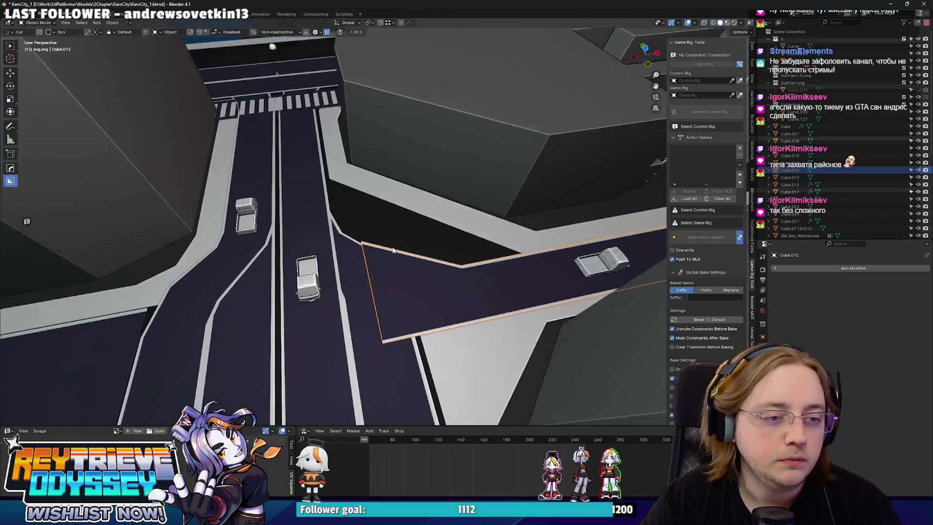
{"action": "scroll", "coordinate": [485, 278], "scroll_direction": "up", "scroll_amount": 3}
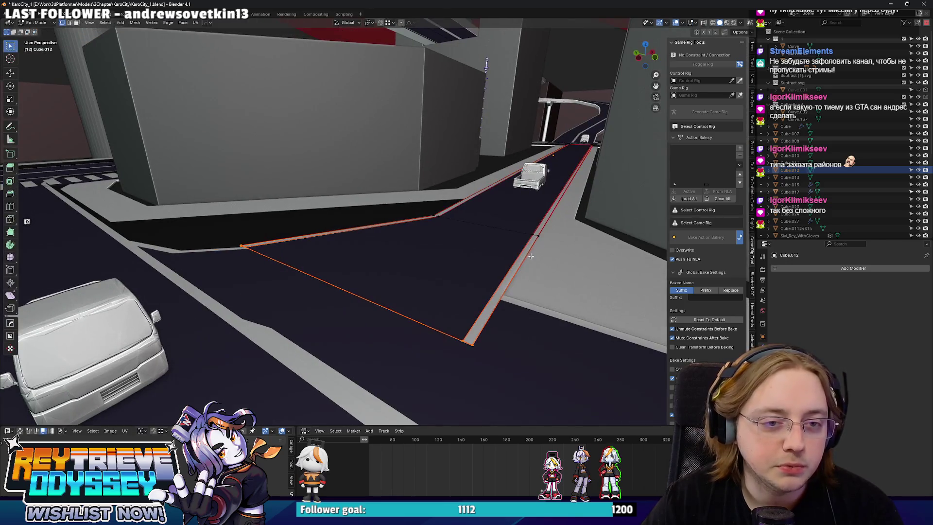
{"action": "scroll", "coordinate": [398, 248], "scroll_direction": "down", "scroll_amount": 3}
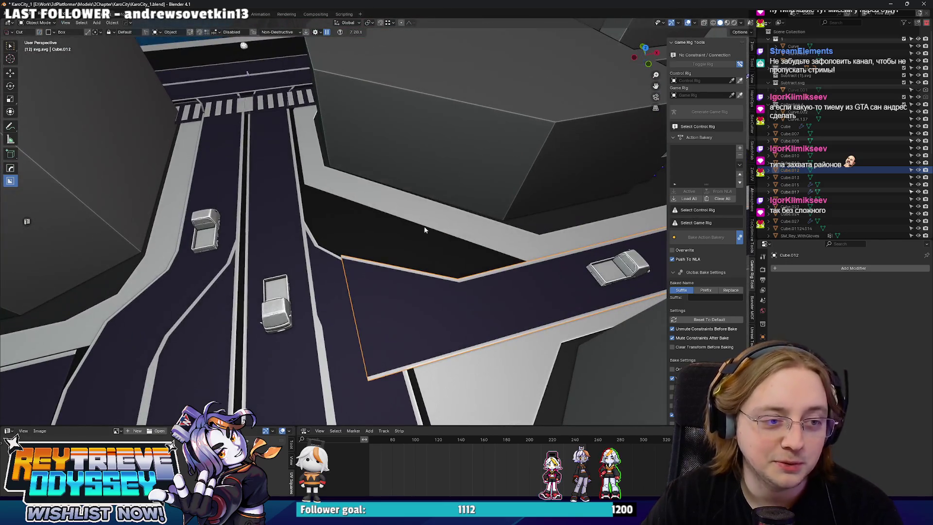
{"action": "left_click", "coordinate": [412, 252]}
{"action": "key", "text": "KP_7"}
{"action": "scroll", "coordinate": [416, 253], "scroll_direction": "up", "scroll_amount": 2}
{"action": "scroll", "coordinate": [408, 241], "scroll_direction": "down", "scroll_amount": 3}
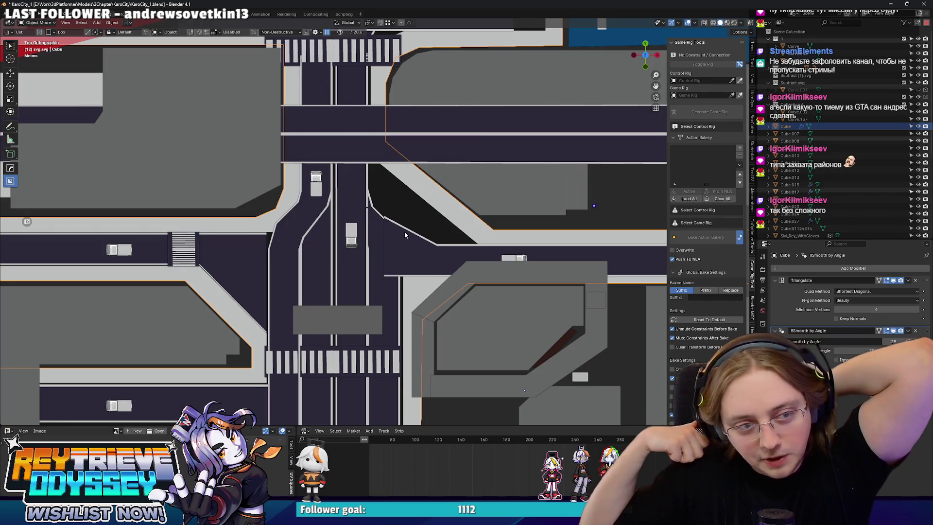
Step: Add a loop cut across the junction road and slide it along X
{"action": "key", "text": "Tab"}
{"action": "scroll", "coordinate": [479, 226], "scroll_direction": "up", "scroll_amount": 3}
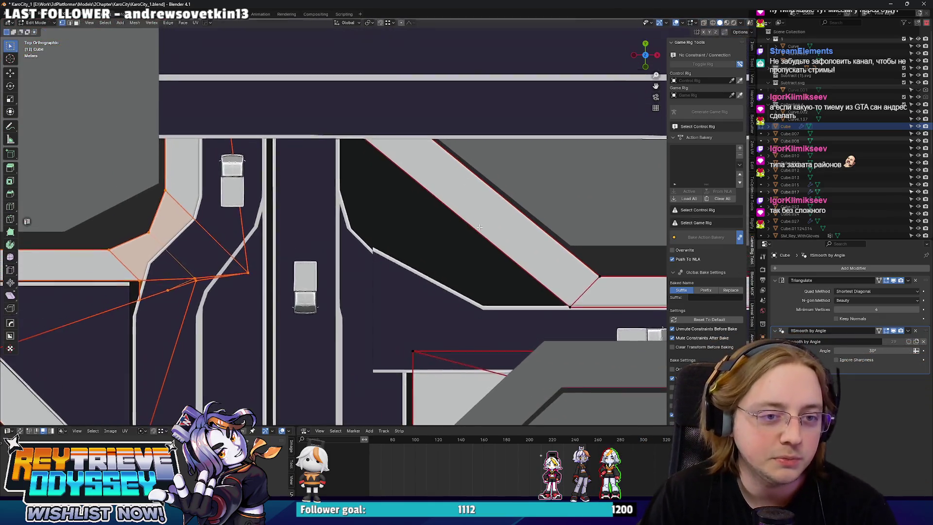
{"action": "scroll", "coordinate": [479, 227], "scroll_direction": "down", "scroll_amount": 3}
{"action": "left_click", "coordinate": [439, 206]}
{"action": "key", "text": "g"}
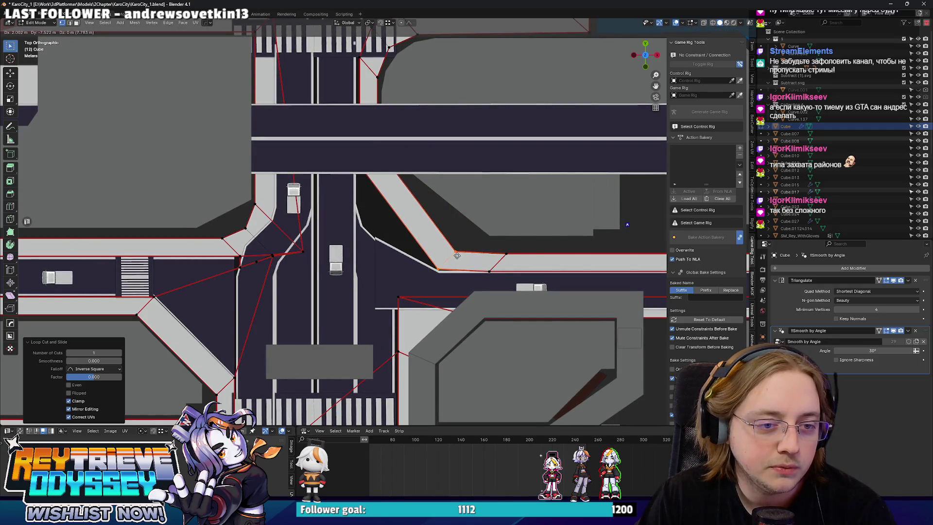
{"action": "key", "text": "alt+z"}
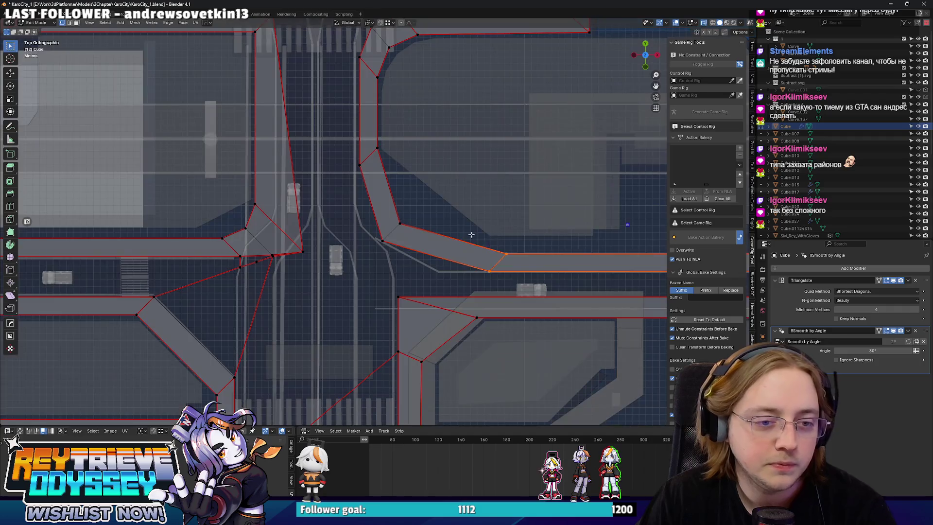
{"action": "key", "text": "x"}
{"action": "left_click", "coordinate": [485, 270]}
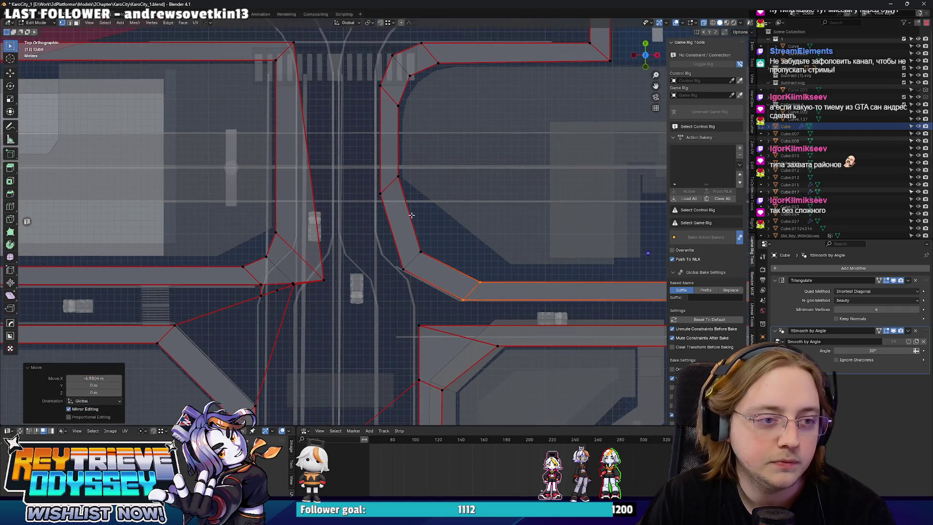
Step: Move a vertical edge loop of the road along Y, then turn X-ray off
{"action": "left_click", "coordinate": [425, 219], "text": "alt"}
{"action": "key", "text": "g"}
{"action": "key", "text": "y"}
{"action": "left_click", "coordinate": [421, 256]}
{"action": "key", "text": "alt+z"}
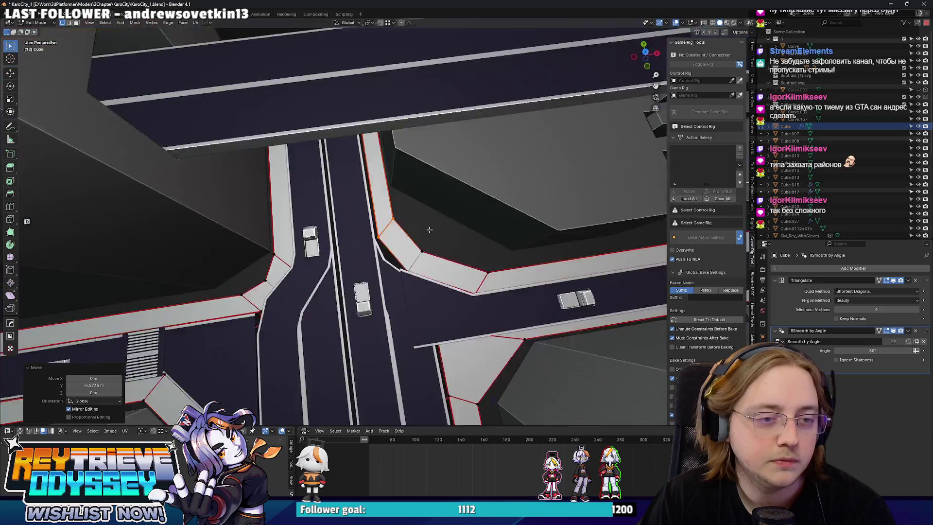
Step: Reposition a vertex of the building footprint Curve.157 in top view
{"action": "key", "text": "alt+q"}
{"action": "key", "text": "ctrl+z"}
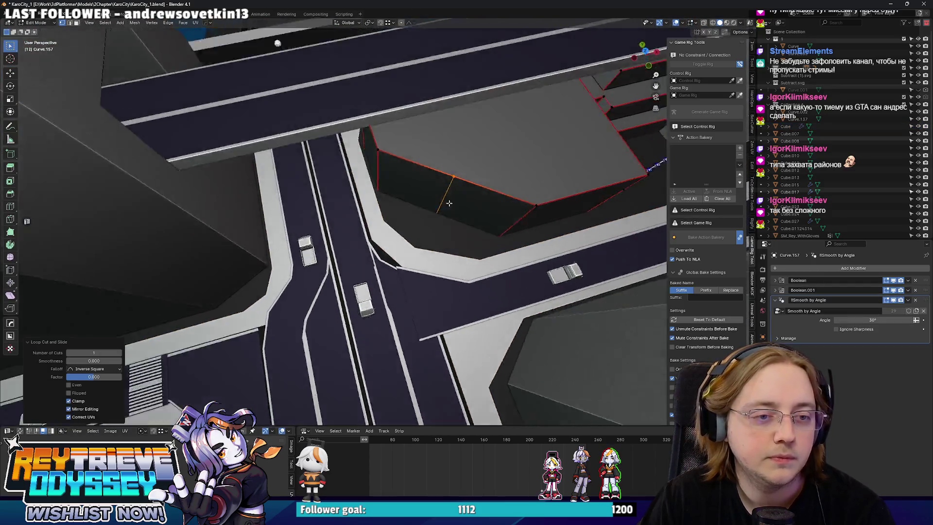
{"action": "key", "text": "KP_7"}
{"action": "key", "text": "g"}
{"action": "left_click", "coordinate": [422, 225]}
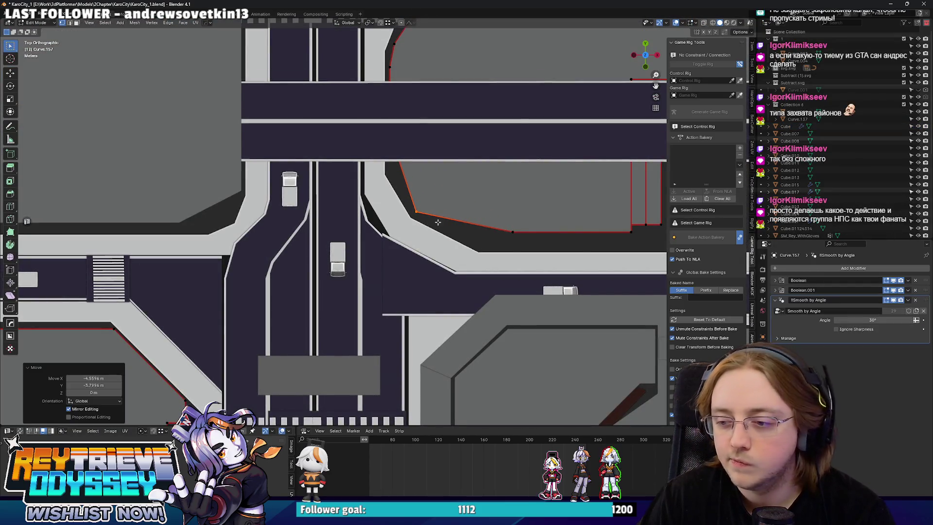
{"action": "scroll", "coordinate": [434, 230], "scroll_direction": "up", "scroll_amount": 2}
Step: Slide the footprint's corner vertex -4.84 m along X and leave Edit Mode
{"action": "key", "text": "alt+z"}
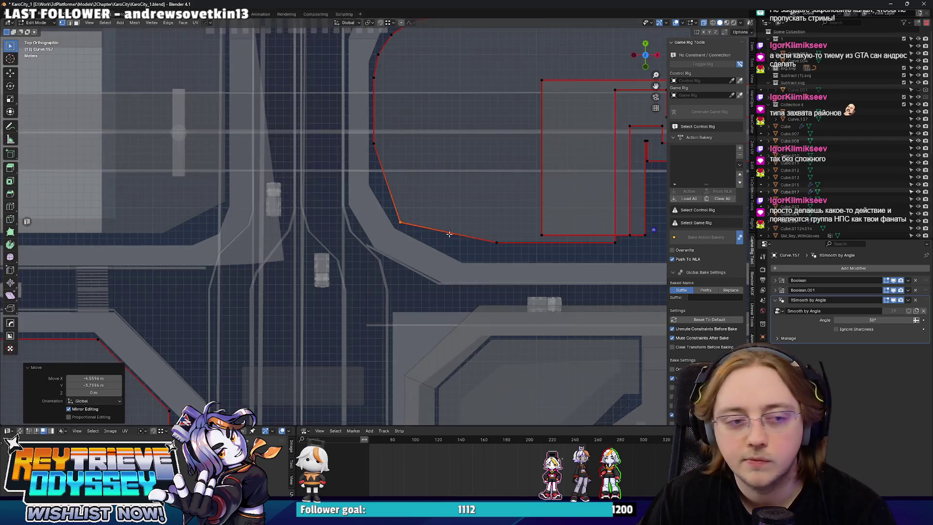
{"action": "key", "text": "g"}
{"action": "key", "text": "y"}
{"action": "key", "text": "x"}
{"action": "left_click", "coordinate": [454, 247]}
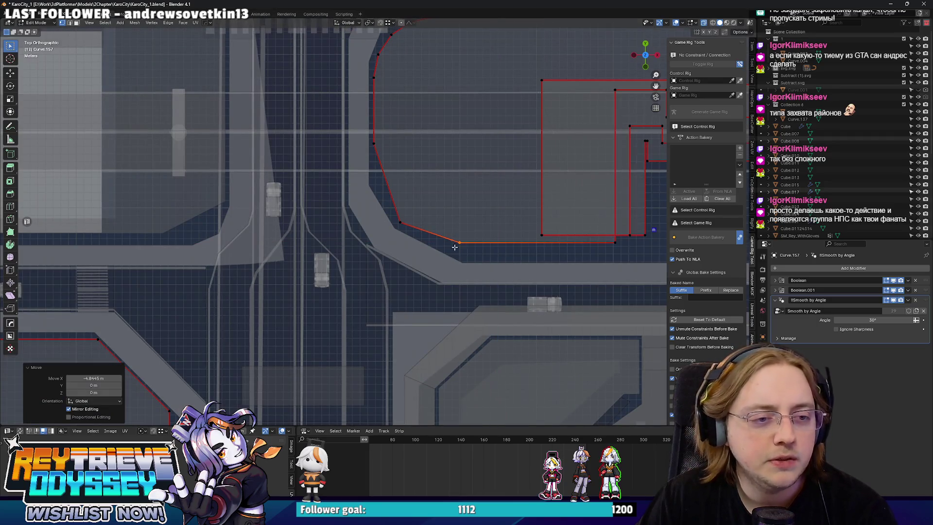
{"action": "key", "text": "Tab"}
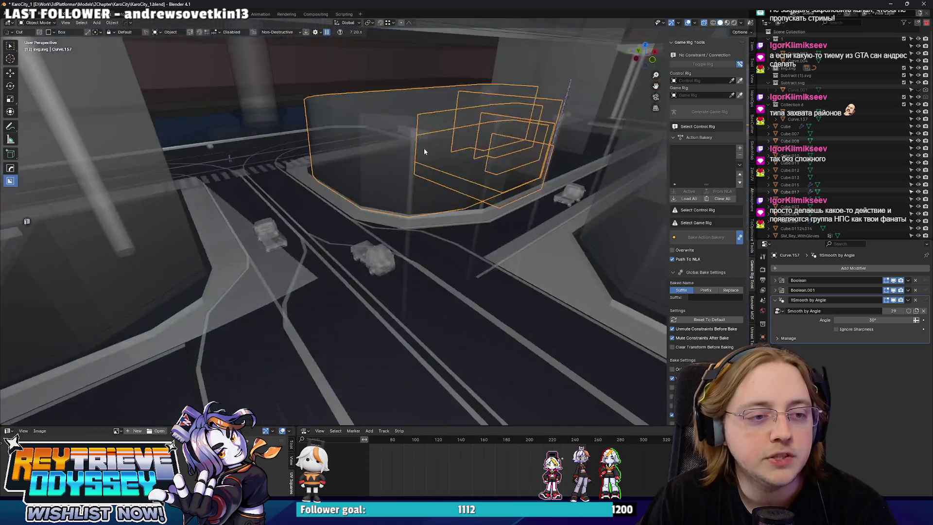
{"action": "key", "text": "alt+z"}
{"action": "left_click_drag", "start_coordinate": [422, 208], "coordinate": [410, 240]}
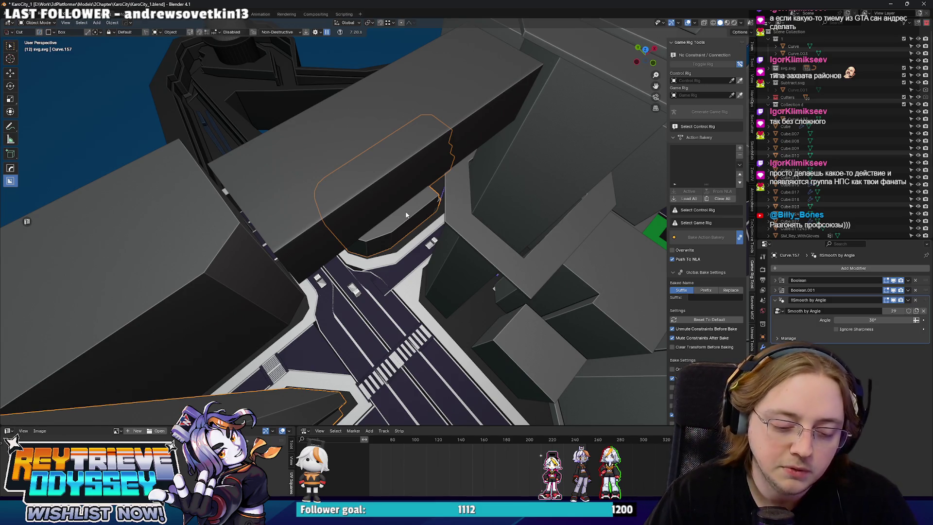
{"action": "left_click_drag", "start_coordinate": [407, 213], "coordinate": [392, 214]}
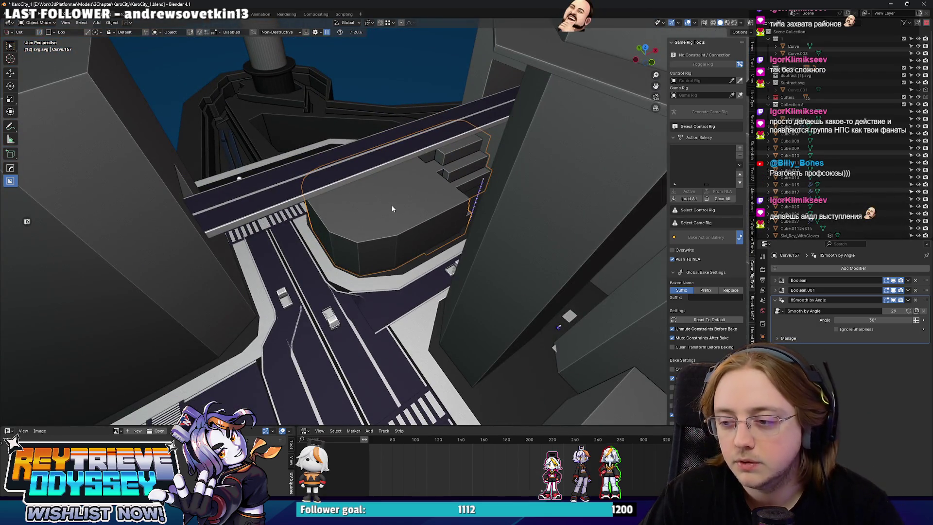
{"action": "scroll", "coordinate": [391, 207], "scroll_direction": "down", "scroll_amount": 10}
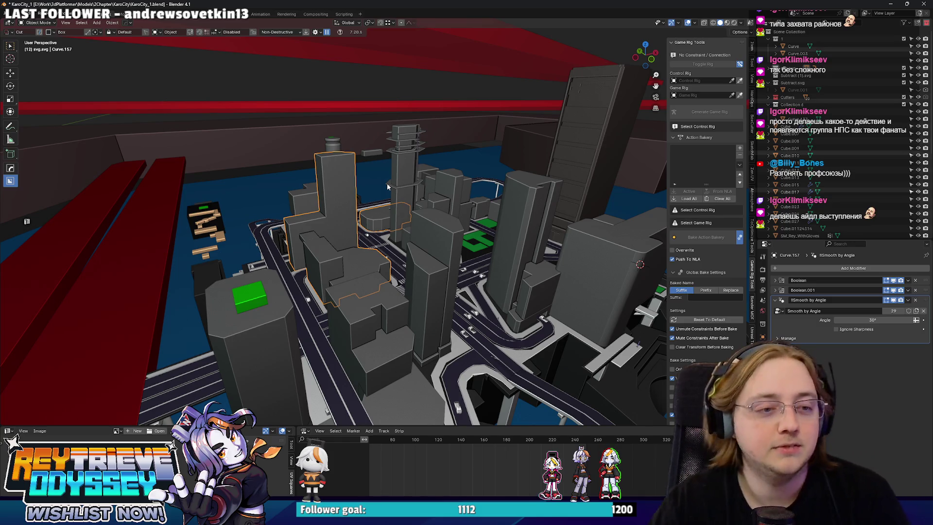
{"action": "scroll", "coordinate": [388, 186], "scroll_direction": "up", "scroll_amount": 10}
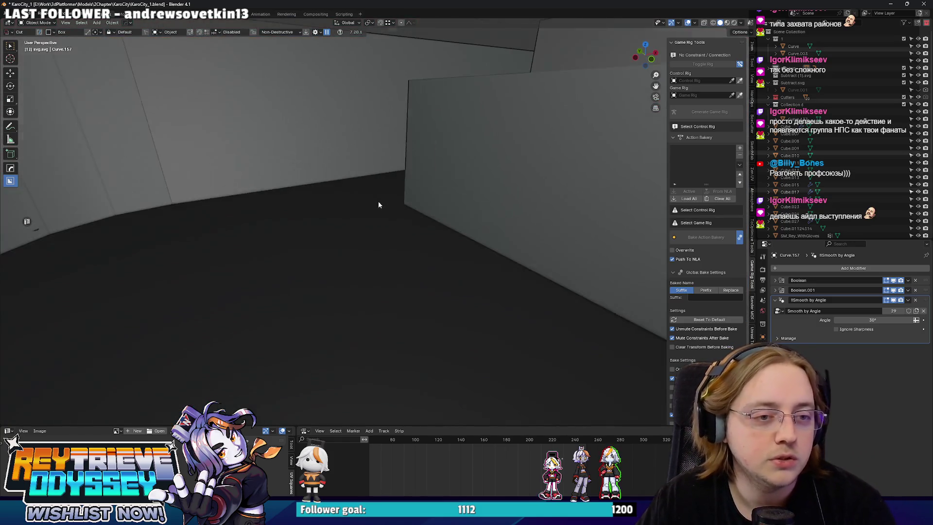
{"action": "scroll", "coordinate": [378, 201], "scroll_direction": "down", "scroll_amount": 8}
{"action": "scroll", "coordinate": [407, 214], "scroll_direction": "up", "scroll_amount": 6}
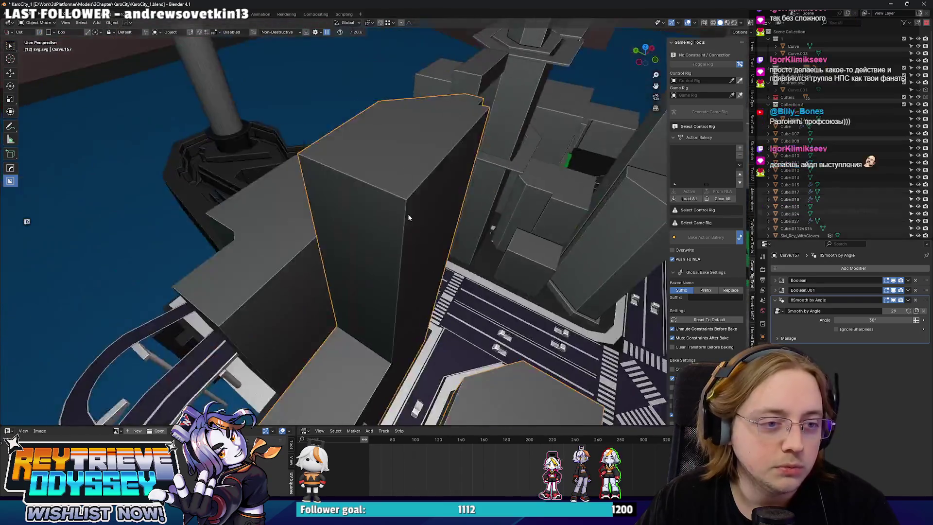
{"action": "scroll", "coordinate": [408, 217], "scroll_direction": "down", "scroll_amount": 5}
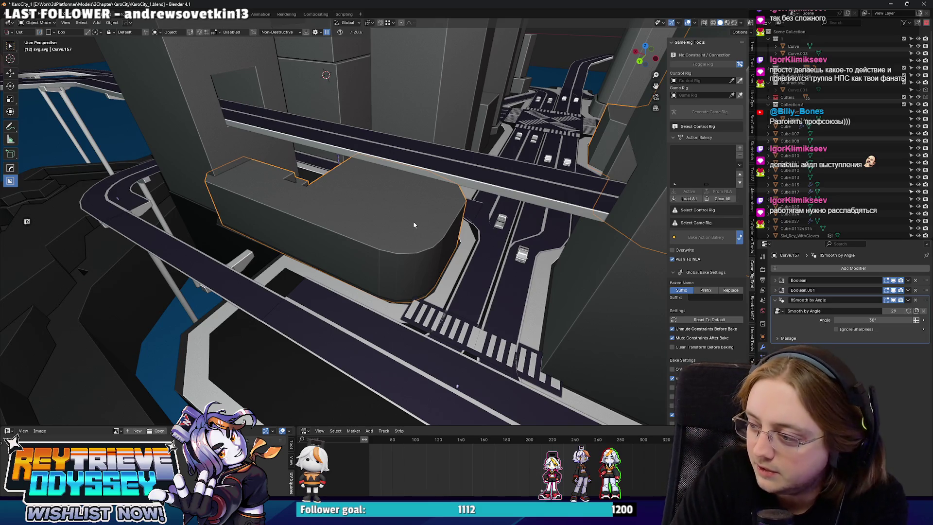
{"action": "mouse_move", "coordinate": [418, 219]}
{"action": "left_mouse_down"}
{"action": "mouse_move", "coordinate": [397, 142]}
{"action": "mouse_move", "coordinate": [361, 182]}
{"action": "mouse_move", "coordinate": [382, 189]}
{"action": "mouse_move", "coordinate": [361, 217]}
{"action": "mouse_move", "coordinate": [365, 258]}
{"action": "mouse_move", "coordinate": [371, 232]}
{"action": "mouse_move", "coordinate": [394, 244]}
{"action": "left_mouse_up"}
{"action": "left_click", "coordinate": [365, 258]}
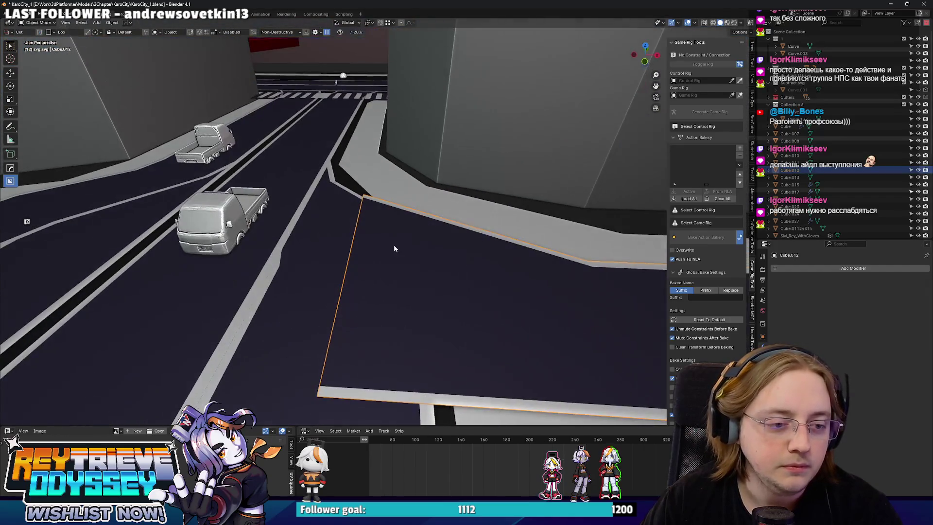
Step: Lower the road plane slightly along Z and view it from the top
{"action": "key", "text": "g"}
{"action": "key", "text": "z"}
{"action": "left_click", "coordinate": [393, 245]}
{"action": "key", "text": "KP_7"}
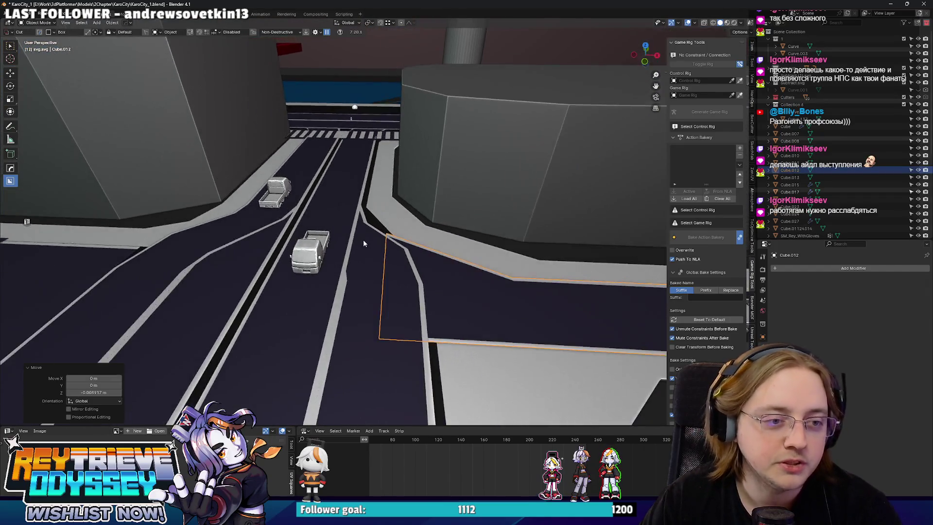
{"action": "scroll", "coordinate": [369, 287], "scroll_direction": "down", "scroll_amount": 1}
Step: Tilt the lane divider's upper cross edge about -15° and reposition it
{"action": "left_click", "coordinate": [365, 238]}
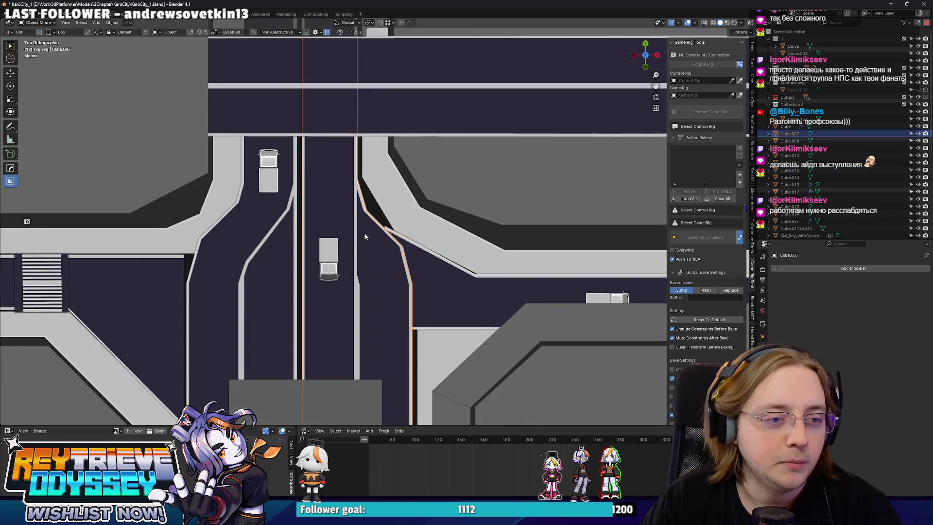
{"action": "key", "text": "Tab"}
{"action": "left_click", "coordinate": [311, 207]}
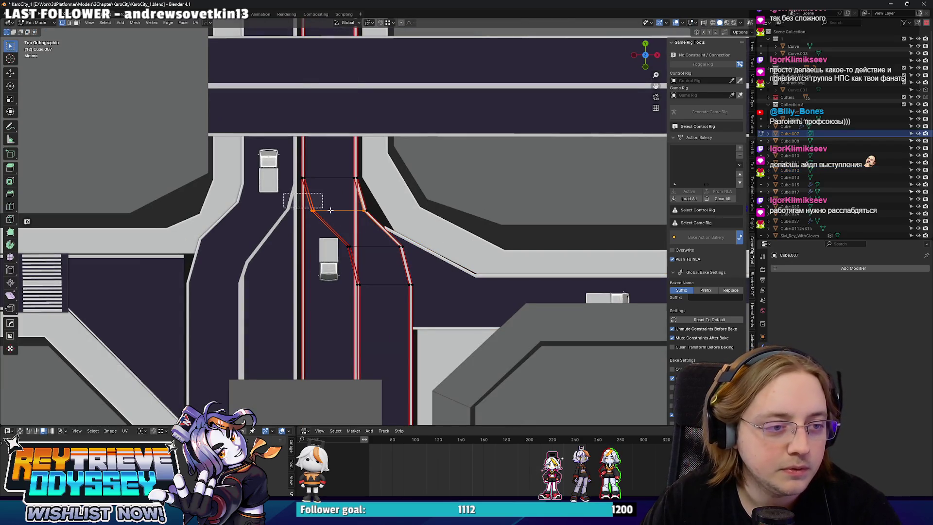
{"action": "key", "text": "r"}
{"action": "left_click", "coordinate": [408, 207]}
{"action": "key", "text": "g"}
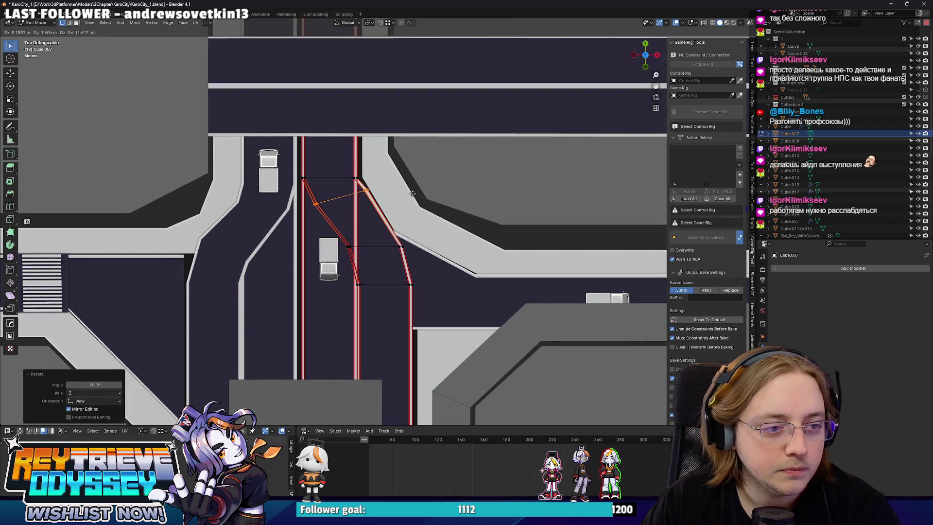
{"action": "left_click", "coordinate": [409, 241]}
Step: Tilt the lower cross edge about -15°, nudge it, and exit Edit Mode
{"action": "left_click", "coordinate": [394, 247]}
{"action": "key", "text": "r"}
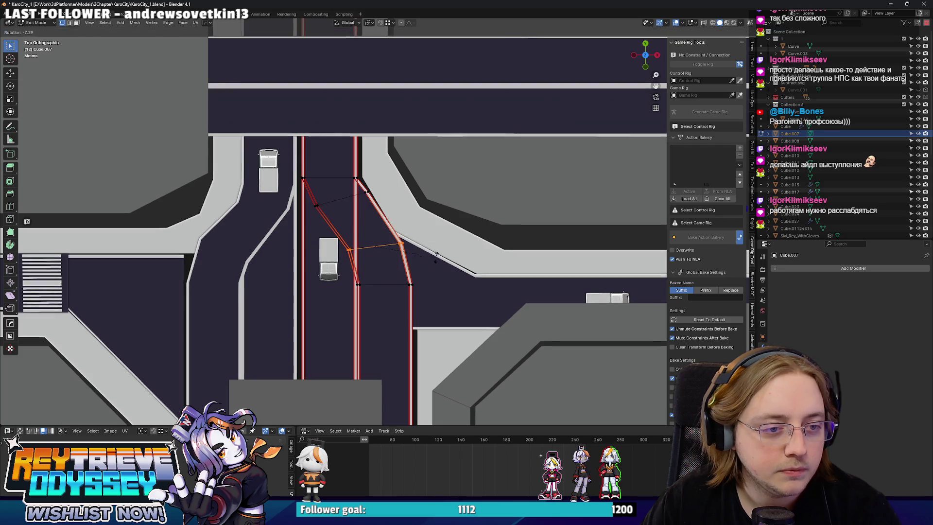
{"action": "left_click", "coordinate": [430, 248]}
{"action": "key", "text": "g"}
{"action": "left_click", "coordinate": [432, 249]}
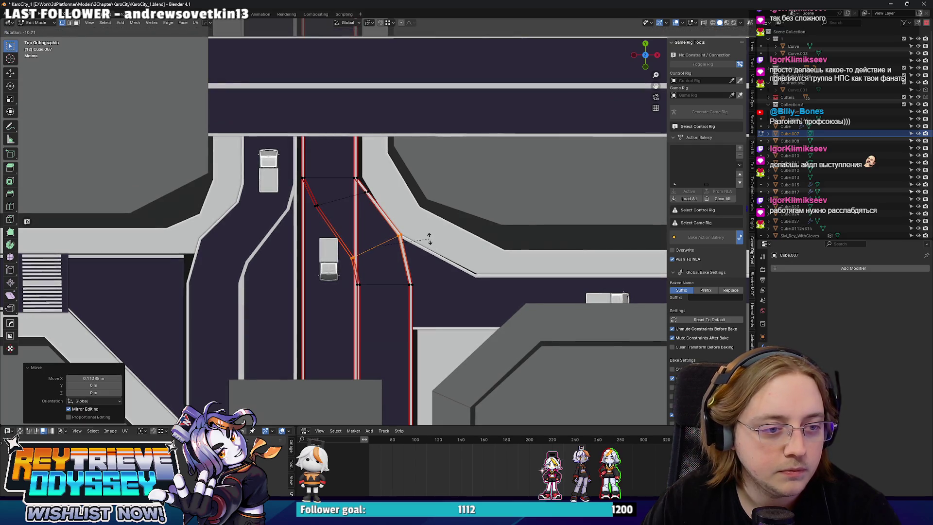
{"action": "key", "text": "Tab"}
{"action": "scroll", "coordinate": [348, 209], "scroll_direction": "down", "scroll_amount": 5}
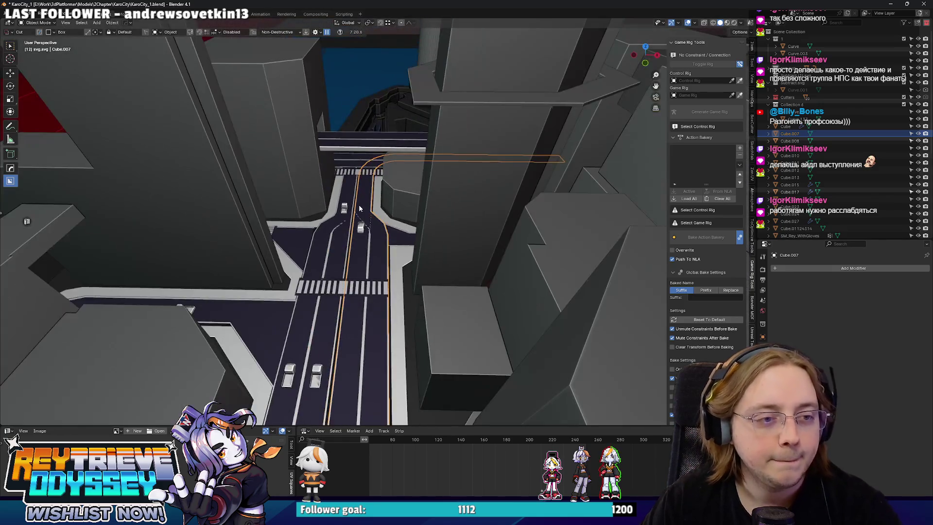
Step: Scale crosswalk Plane.006 to about 0.58 along X
{"action": "left_click", "coordinate": [394, 205]}
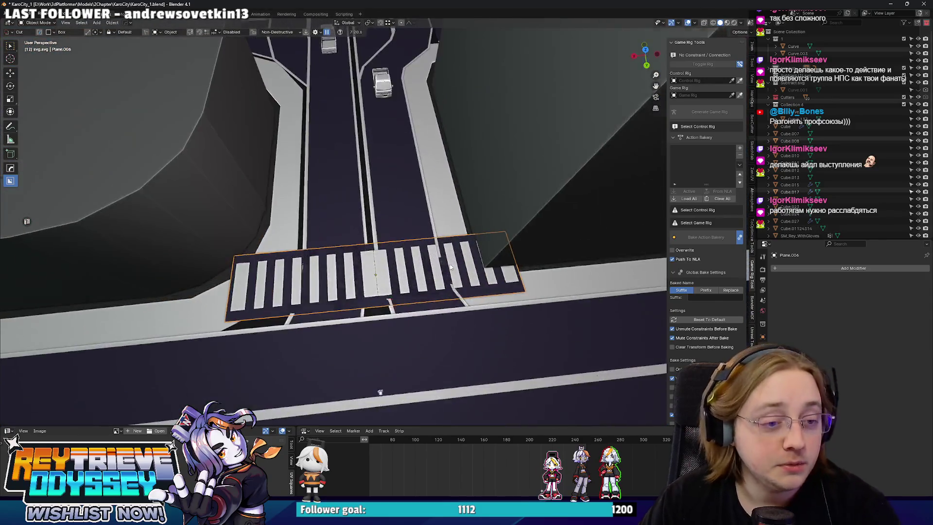
{"action": "left_click", "coordinate": [437, 263]}
{"action": "key", "text": "s"}
{"action": "key", "text": "x"}
{"action": "left_click", "coordinate": [451, 261]}
Step: Move the crosswalk -2.6 m back along Y
{"action": "key", "text": "g"}
{"action": "key", "text": "y"}
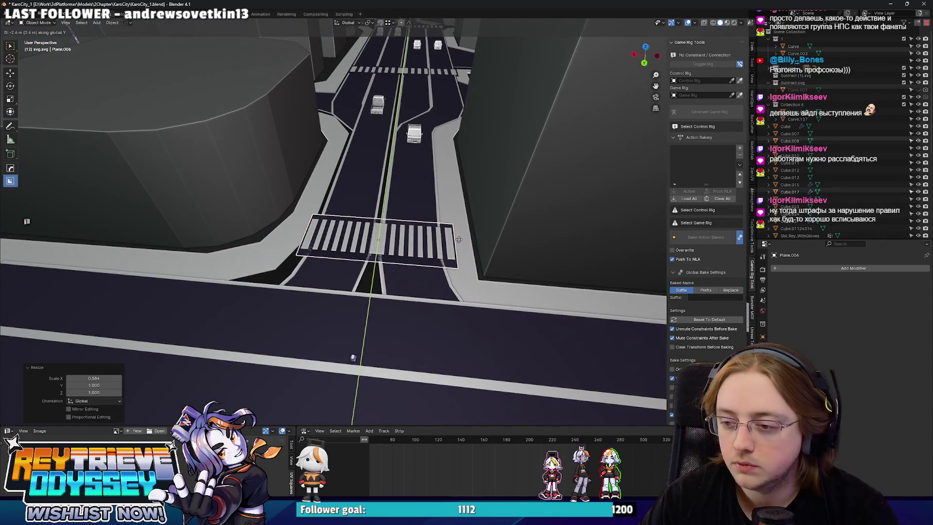
{"action": "left_click", "coordinate": [437, 239]}
{"action": "scroll", "coordinate": [436, 234], "scroll_direction": "down", "scroll_amount": 2}
{"action": "scroll", "coordinate": [435, 234], "scroll_direction": "down", "scroll_amount": 5}
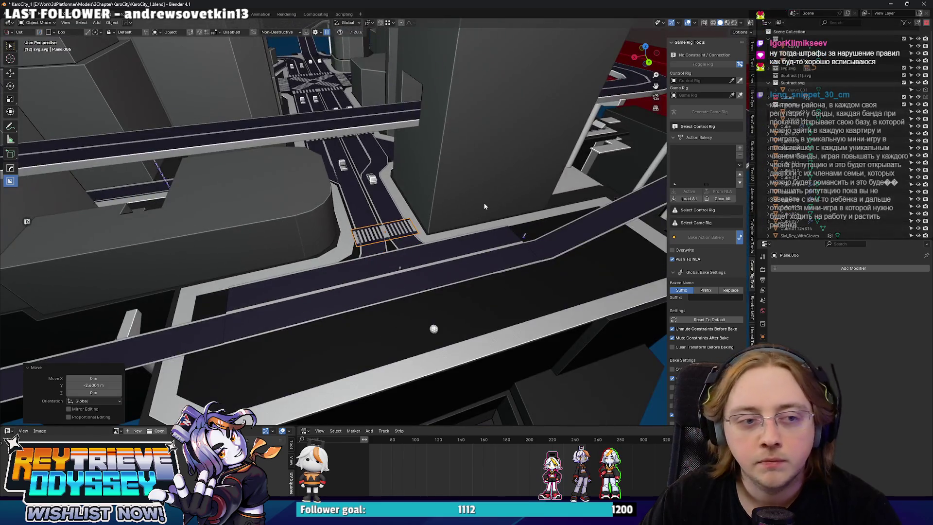
Step: Save the Blender file
{"action": "left_click", "coordinate": [414, 208]}
{"action": "scroll", "coordinate": [417, 216], "scroll_direction": "up", "scroll_amount": 1}
{"action": "key", "text": "ctrl+s"}
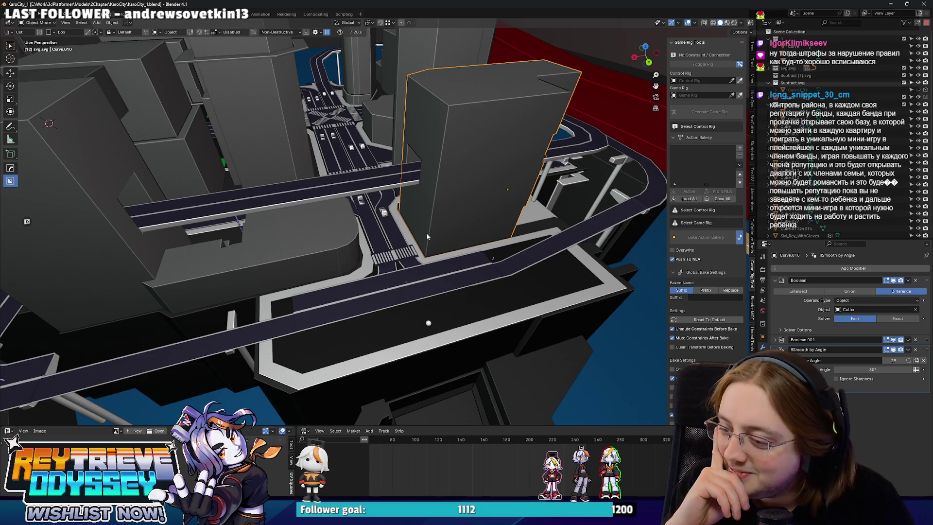
{"action": "scroll", "coordinate": [427, 232], "scroll_direction": "up", "scroll_amount": 4}
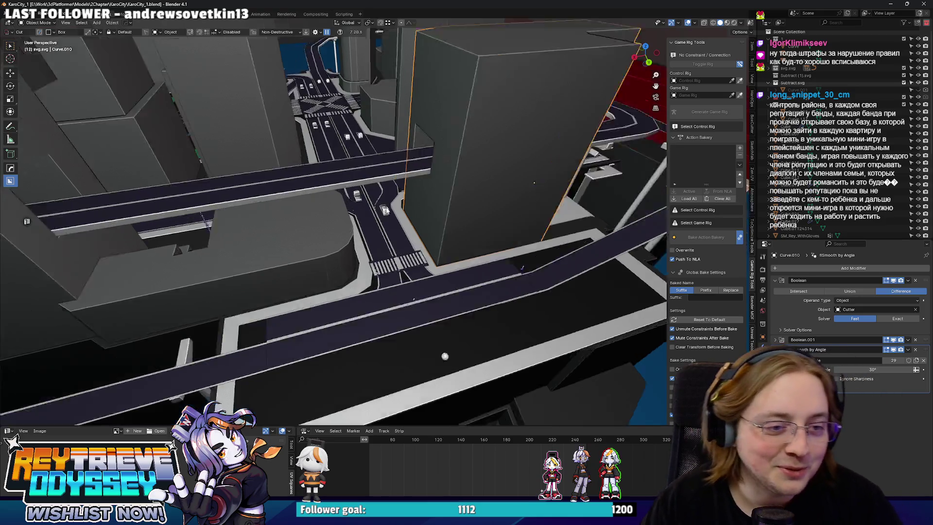
{"action": "scroll", "coordinate": [393, 199], "scroll_direction": "down", "scroll_amount": 5}
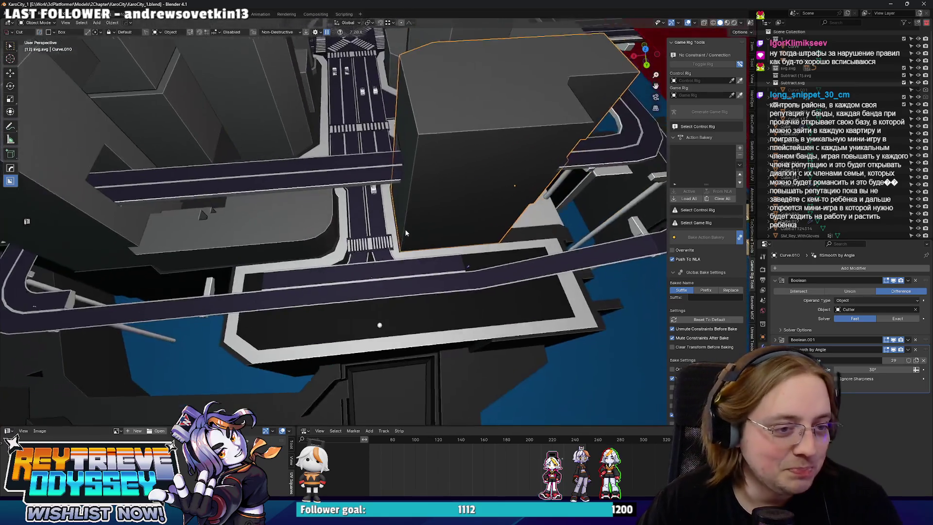
{"action": "scroll", "coordinate": [473, 323], "scroll_direction": "up", "scroll_amount": 5}
{"action": "scroll", "coordinate": [472, 323], "scroll_direction": "down", "scroll_amount": 5}
{"action": "scroll", "coordinate": [401, 200], "scroll_direction": "up", "scroll_amount": 3}
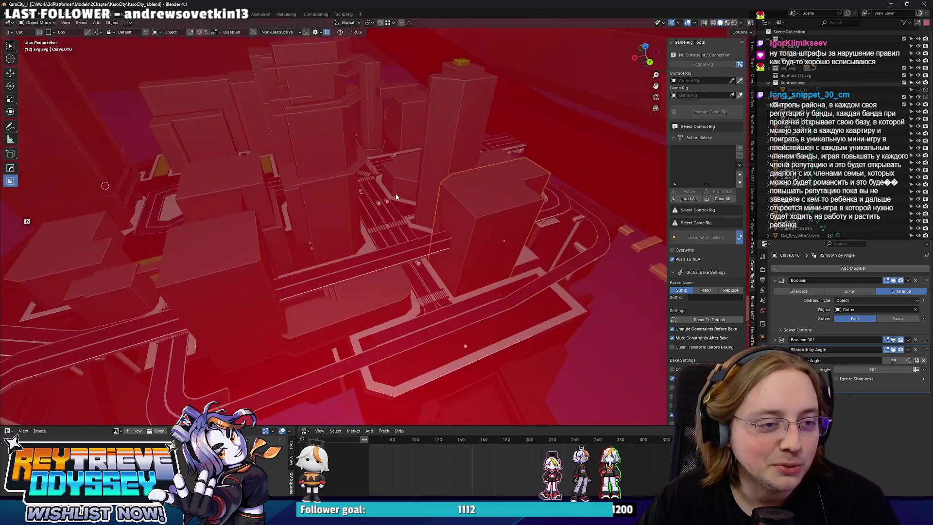
{"action": "scroll", "coordinate": [377, 206], "scroll_direction": "up", "scroll_amount": 8}
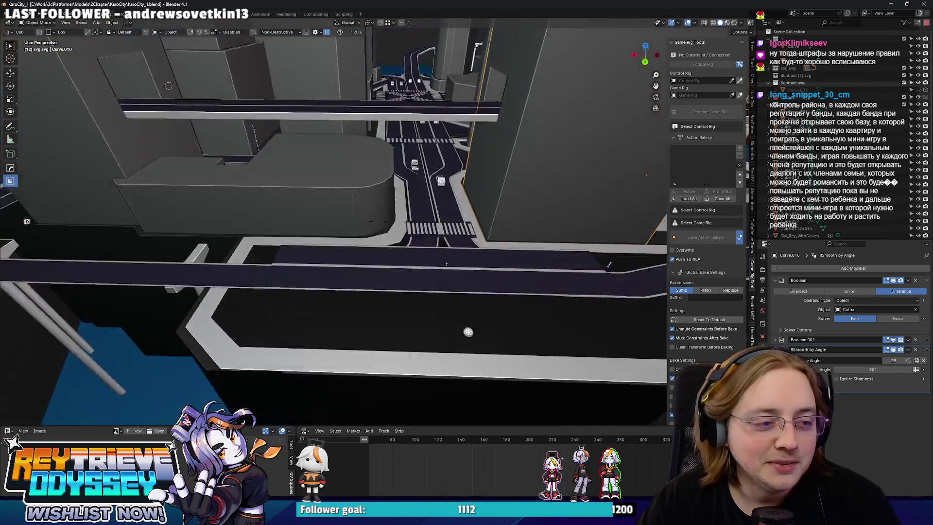
{"action": "scroll", "coordinate": [361, 205], "scroll_direction": "down", "scroll_amount": 6}
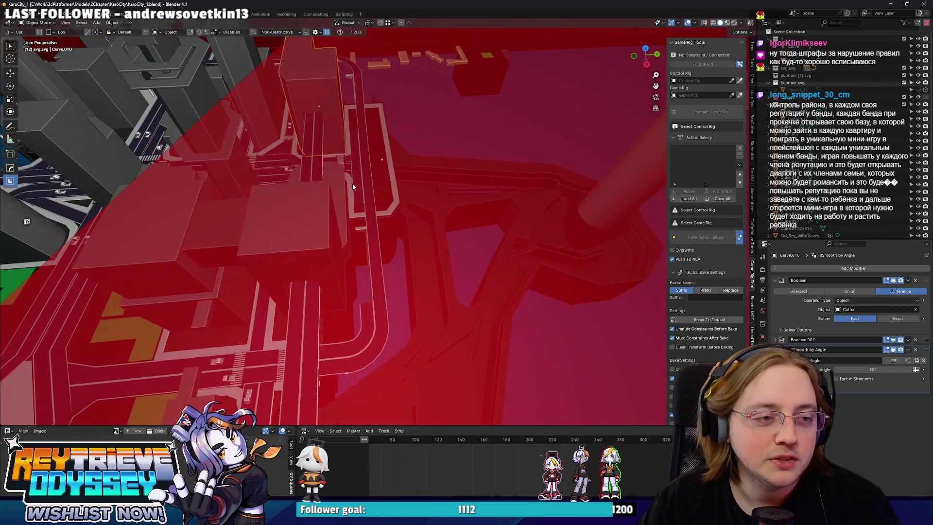
{"action": "scroll", "coordinate": [333, 221], "scroll_direction": "up", "scroll_amount": 6}
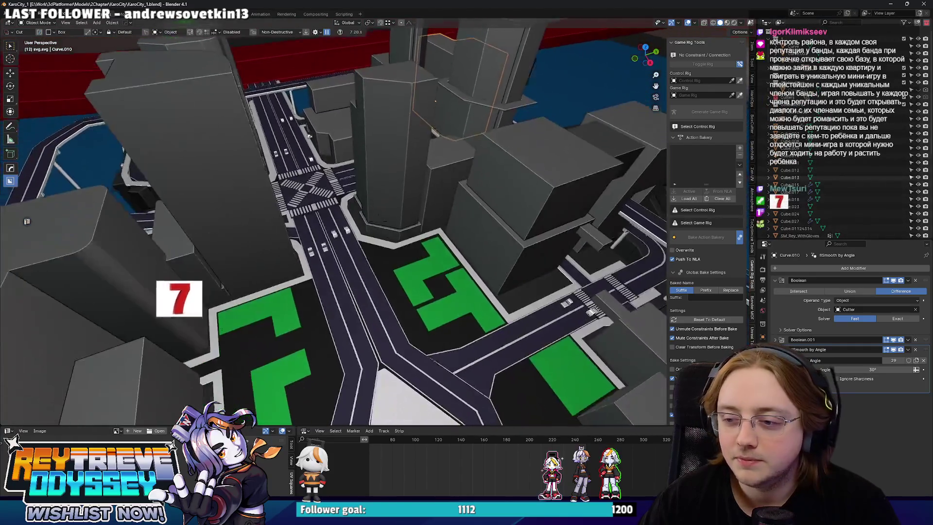
{"action": "scroll", "coordinate": [351, 183], "scroll_direction": "up", "scroll_amount": 8}
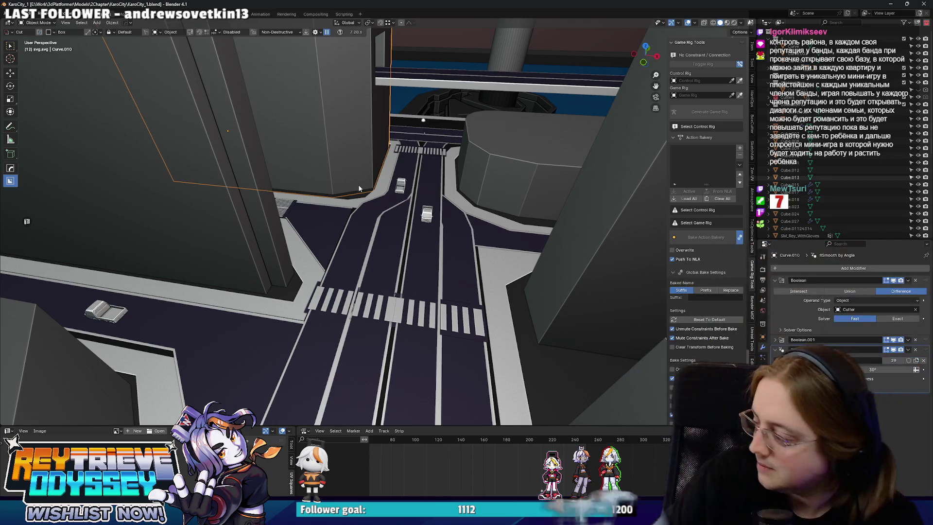
{"action": "mouse_move", "coordinate": [358, 185]}
{"action": "left_mouse_down"}
{"action": "mouse_move", "coordinate": [325, 223]}
{"action": "mouse_move", "coordinate": [380, 238]}
{"action": "mouse_move", "coordinate": [409, 220]}
{"action": "left_mouse_up"}
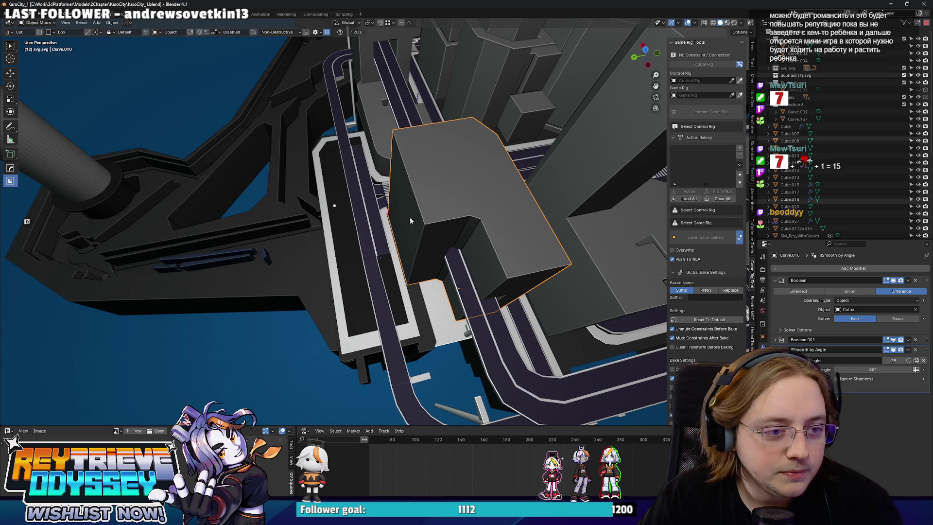
Step: Select the road strip Cube.023 and frame it in the viewport
{"action": "left_click", "coordinate": [374, 233]}
{"action": "key", "text": "KP_Decimal"}
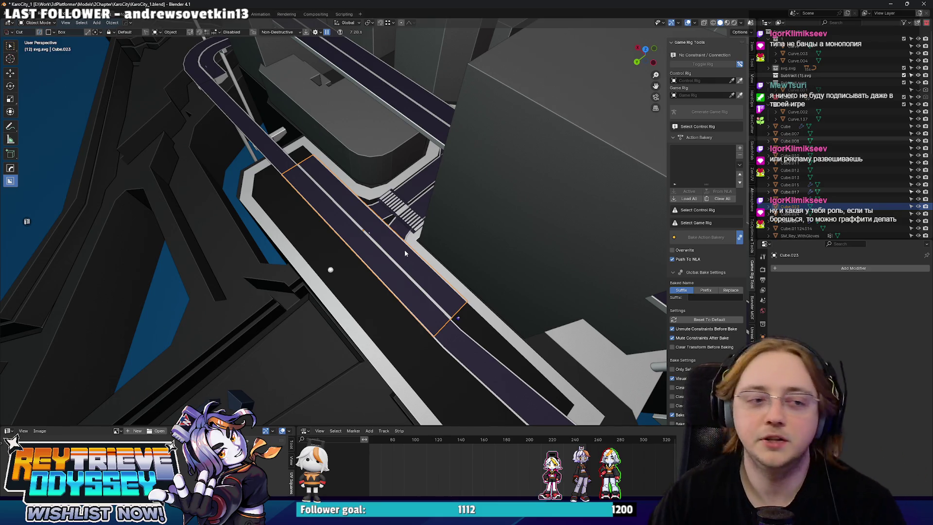
{"action": "scroll", "coordinate": [406, 233], "scroll_direction": "down", "scroll_amount": 3}
{"action": "mouse_move", "coordinate": [411, 206]}
{"action": "left_mouse_down"}
{"action": "mouse_move", "coordinate": [421, 220]}
{"action": "mouse_move", "coordinate": [436, 174]}
{"action": "mouse_move", "coordinate": [438, 232]}
{"action": "left_mouse_up"}
{"action": "scroll", "coordinate": [438, 232], "scroll_direction": "down", "scroll_amount": 5}
{"action": "scroll", "coordinate": [389, 229], "scroll_direction": "up", "scroll_amount": 5}
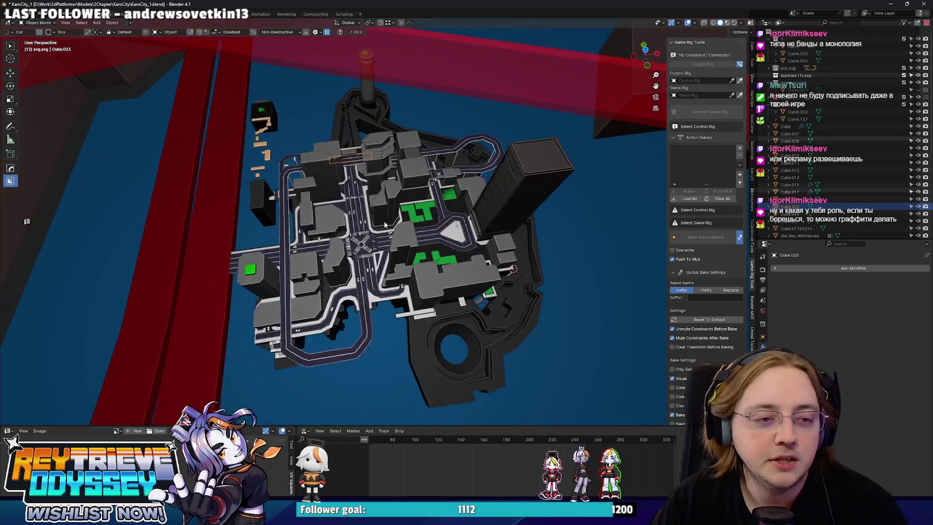
{"action": "scroll", "coordinate": [387, 230], "scroll_direction": "up", "scroll_amount": 2}
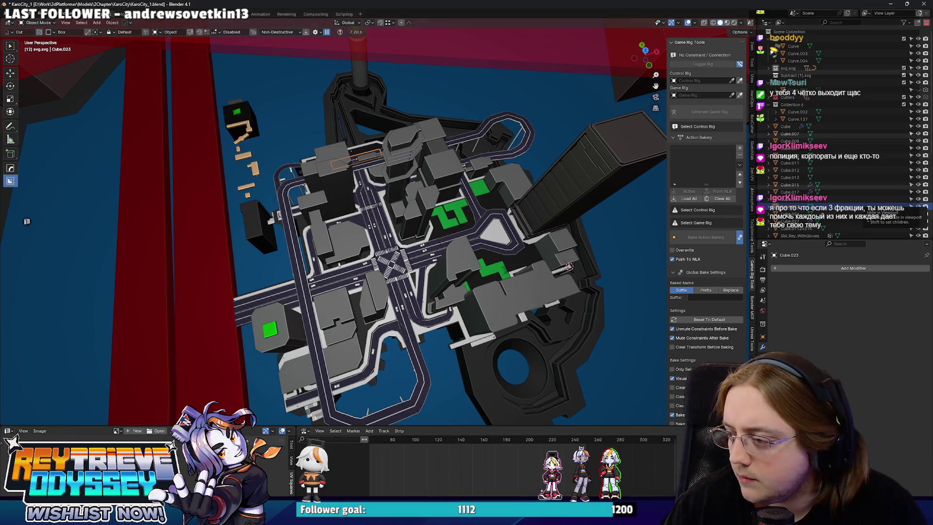
Step: Leave immersive mode, turn off Realtime in the Unreal level viewport, and minimize the editor
{"action": "left_click", "coordinate": [890, 3]}
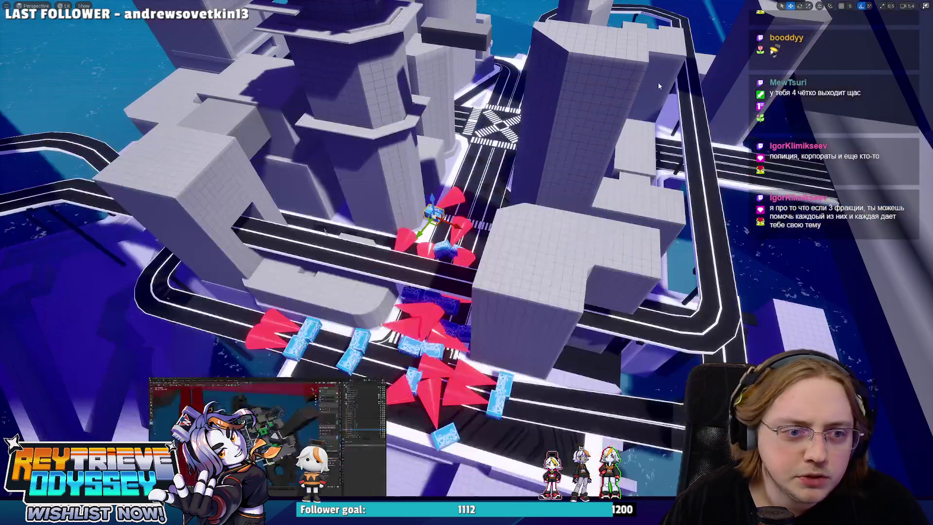
{"action": "scroll", "coordinate": [603, 210], "scroll_direction": "up", "scroll_amount": 2}
{"action": "key", "text": "F11"}
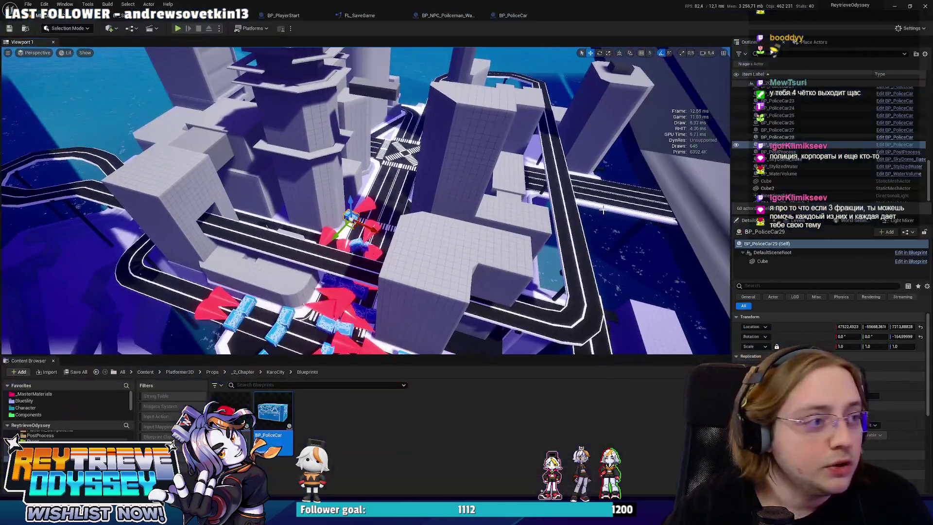
{"action": "left_click", "coordinate": [8, 52]}
{"action": "left_click", "coordinate": [17, 82]}
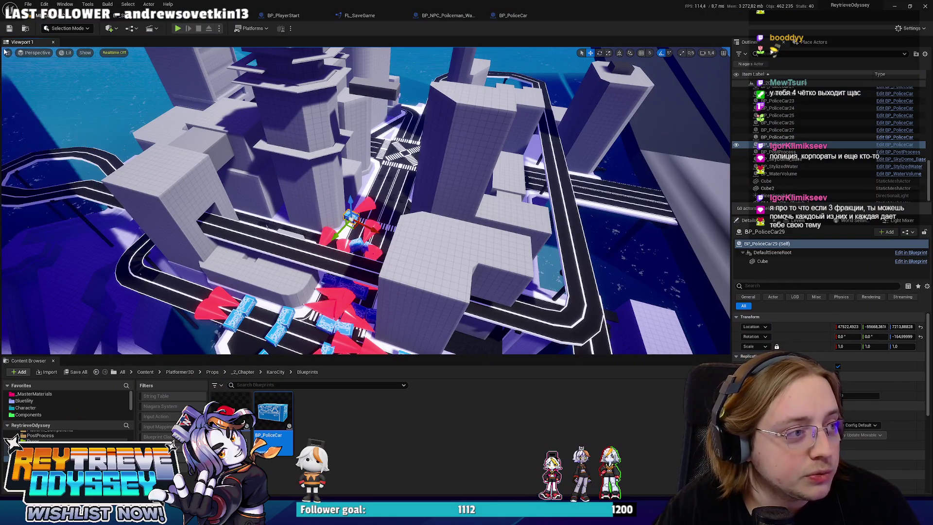
{"action": "left_click", "coordinate": [894, 7]}
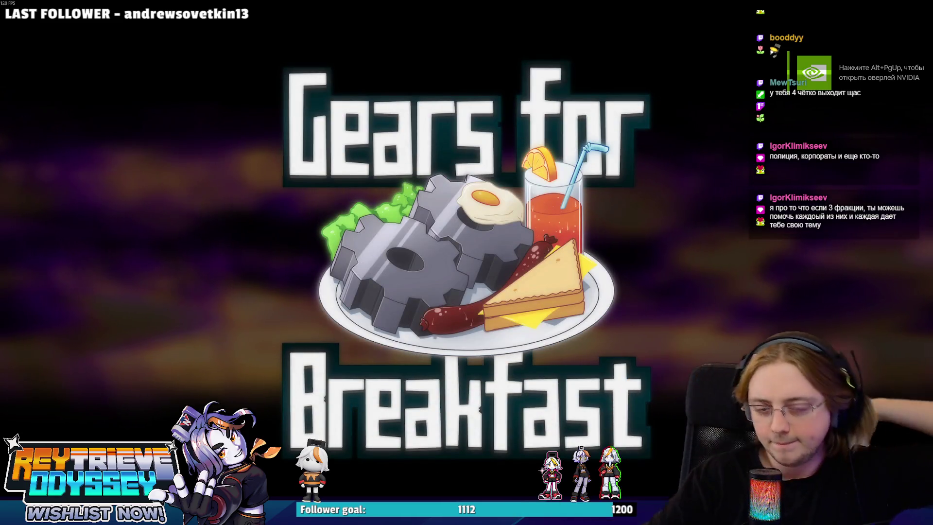
Step: Skip the splash screen and start playing from save slot 01
{"action": "key", "text": "Return"}
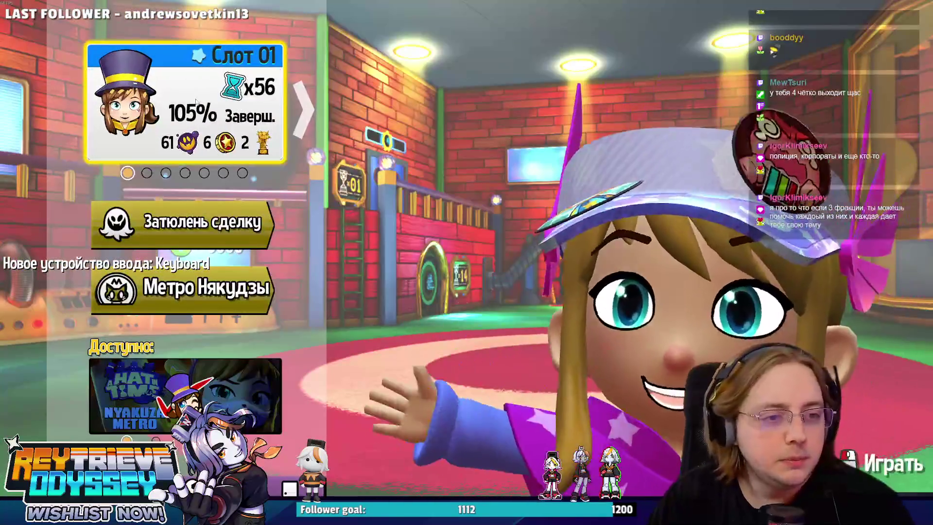
{"action": "key", "text": "Return"}
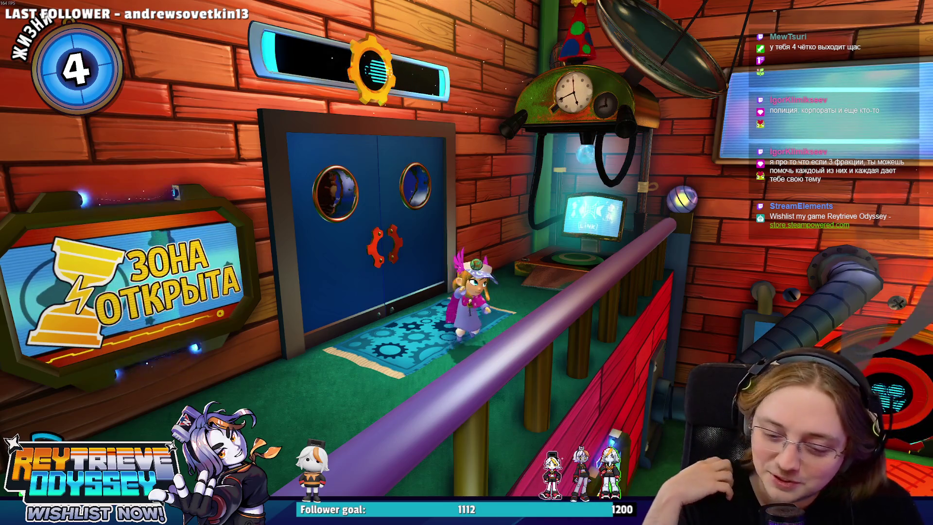
Step: Walk Hat Kid through the round tunnel and up the stairs, then launch from the cannon
{"action": "key", "text": "w"}
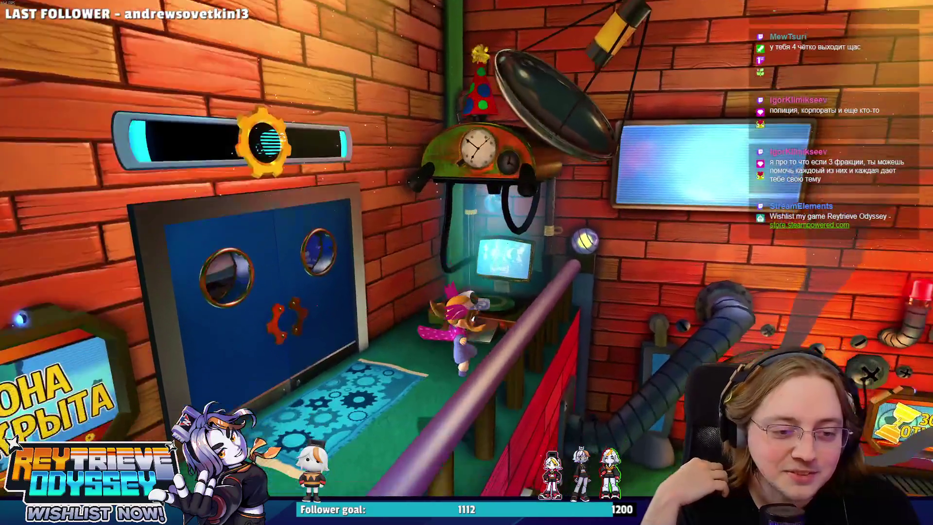
{"action": "key", "text": "s"}
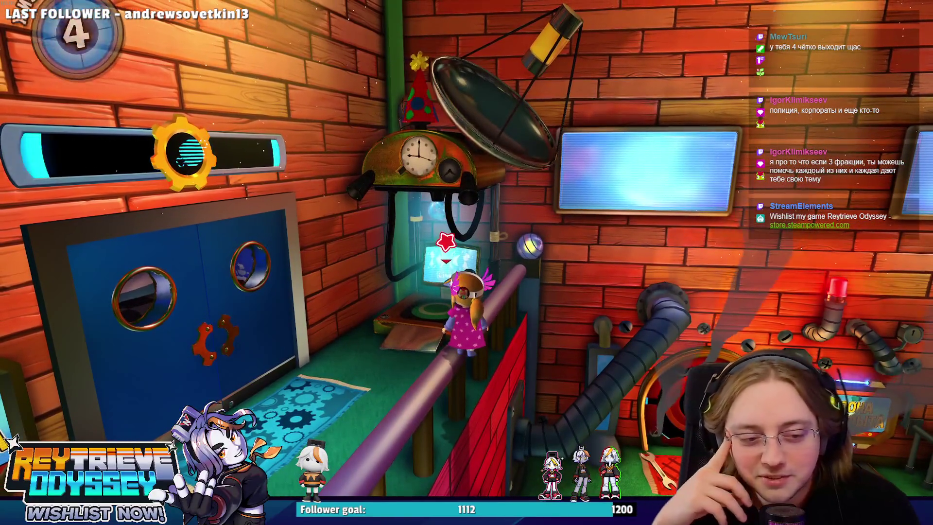
{"action": "key", "text": "s"}
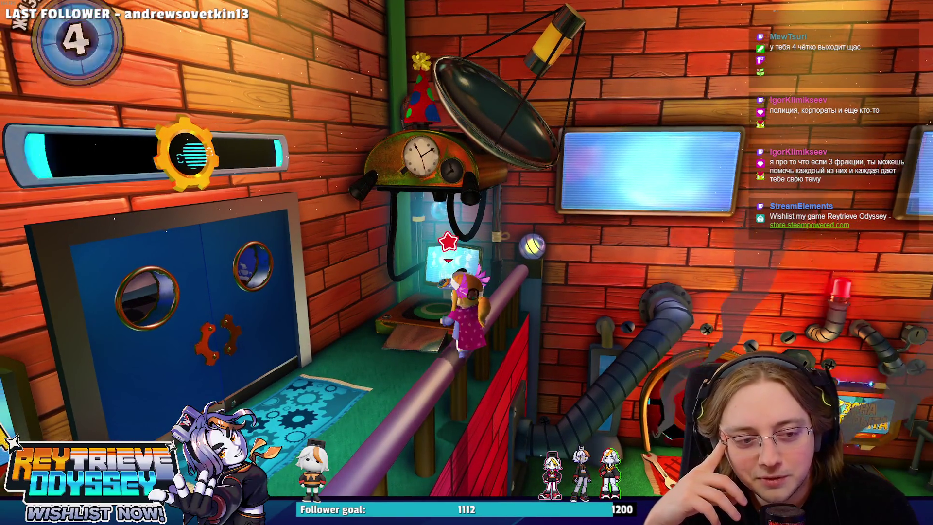
{"action": "key", "text": "w"}
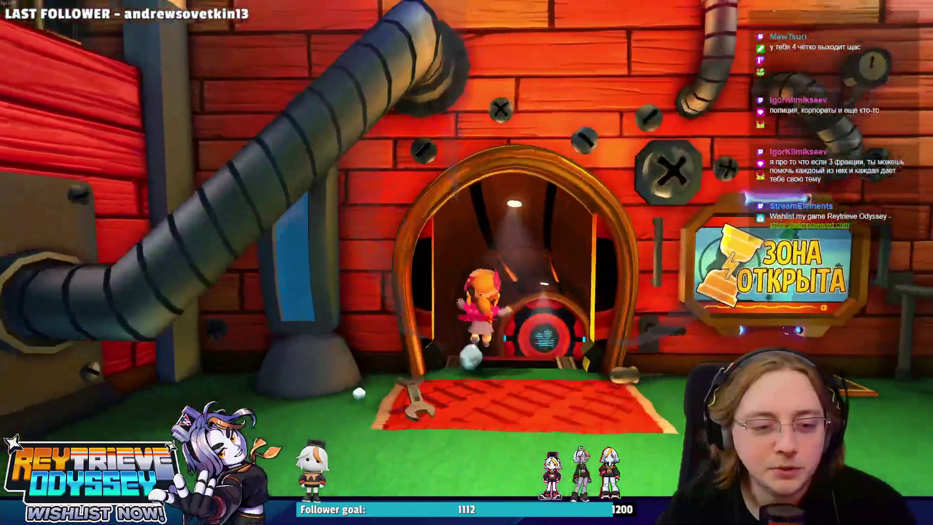
{"action": "key", "text": "w"}
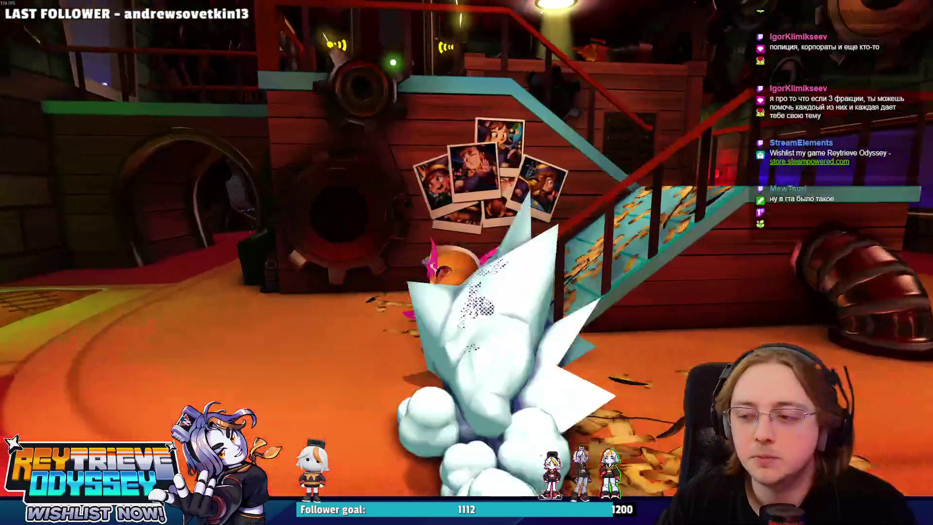
{"action": "key", "text": "d"}
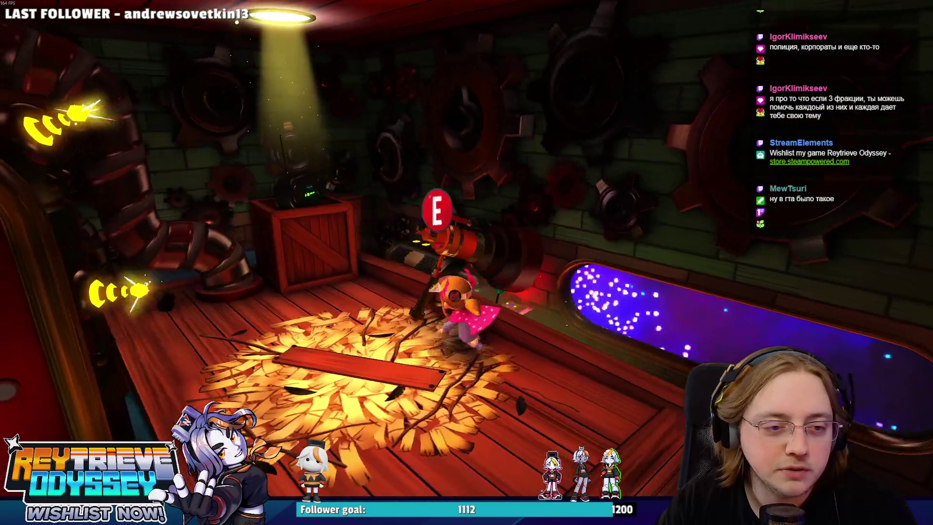
{"action": "key", "text": "e"}
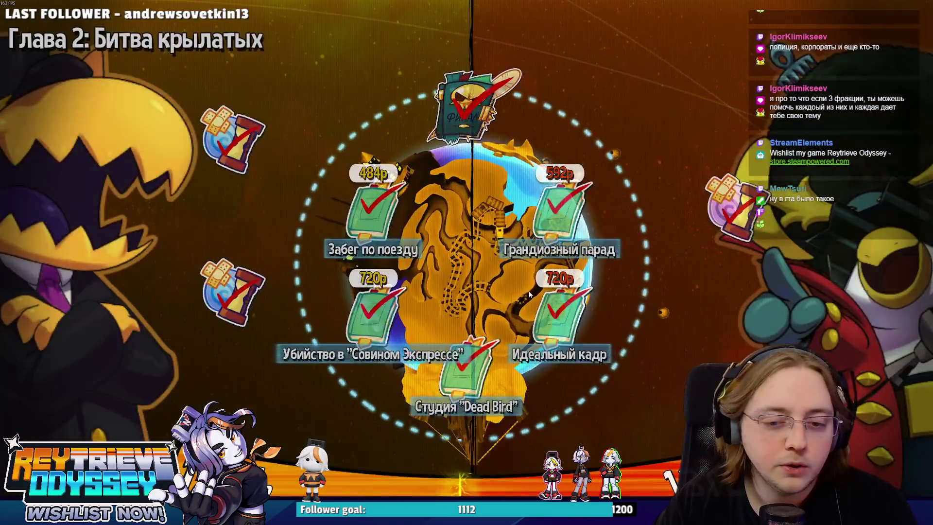
Step: Choose Chapter 2's act 3 'Идеальный кадр' and start the mission
{"action": "left_click", "coordinate": [530, 294]}
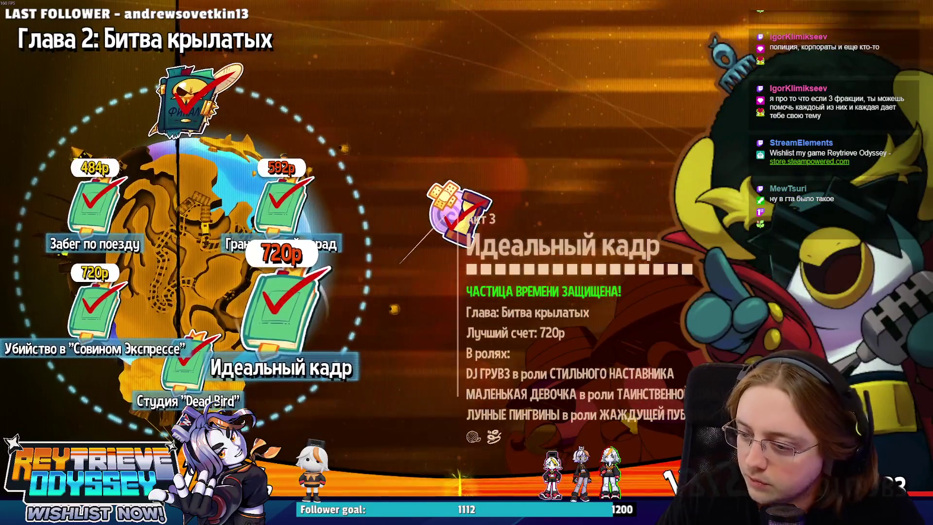
{"action": "key", "text": "Return"}
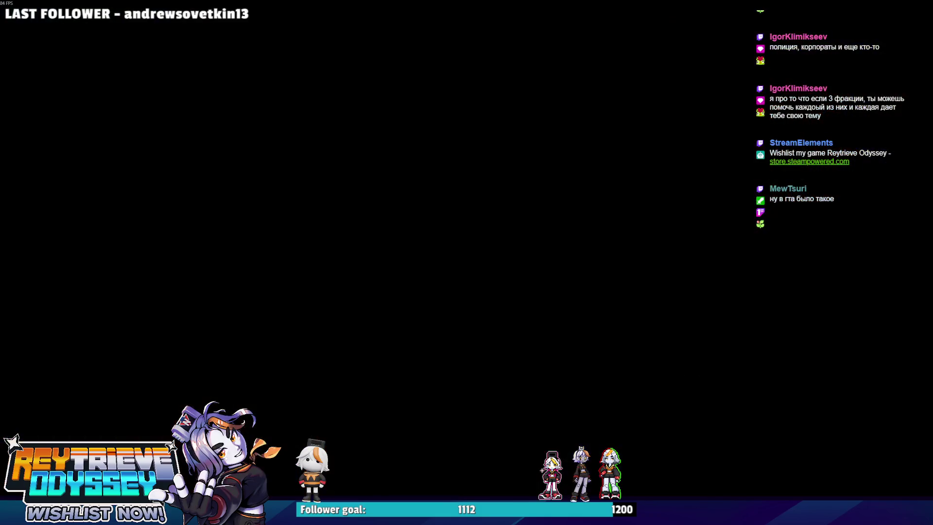
Step: Save progress and return to the ship from the pause prompt
{"action": "key", "text": "Escape"}
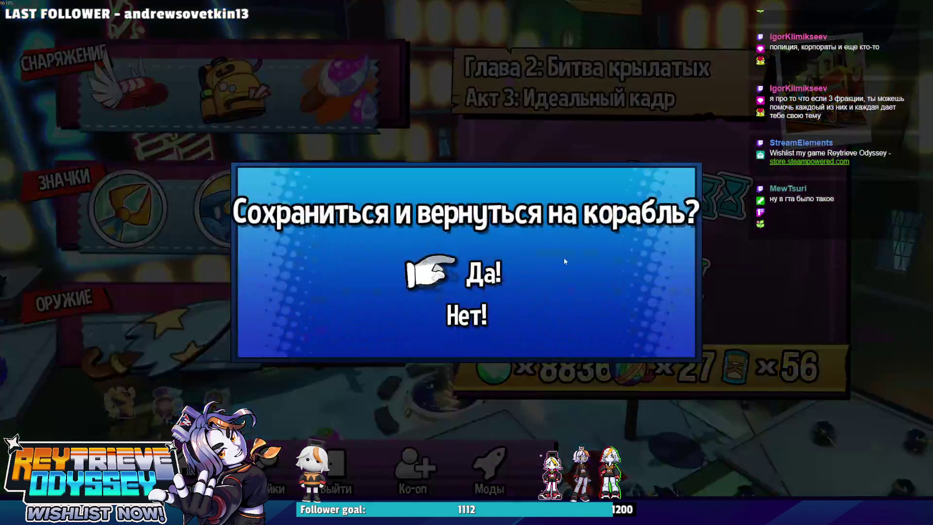
{"action": "left_click", "coordinate": [425, 275]}
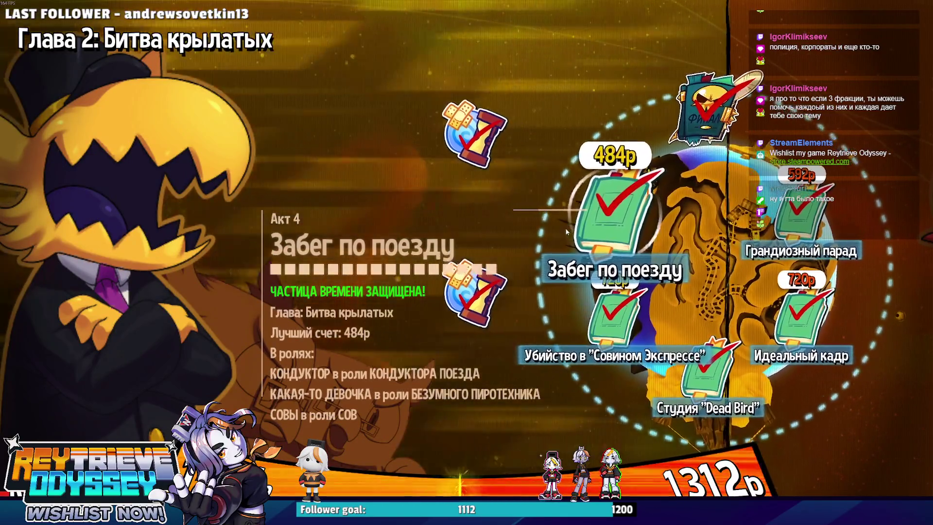
Step: Browse Chapter 2 acts, including Студия "Dead Bird" and the finale, then move to Chapter 3
{"action": "mouse_move", "coordinate": [691, 111]}
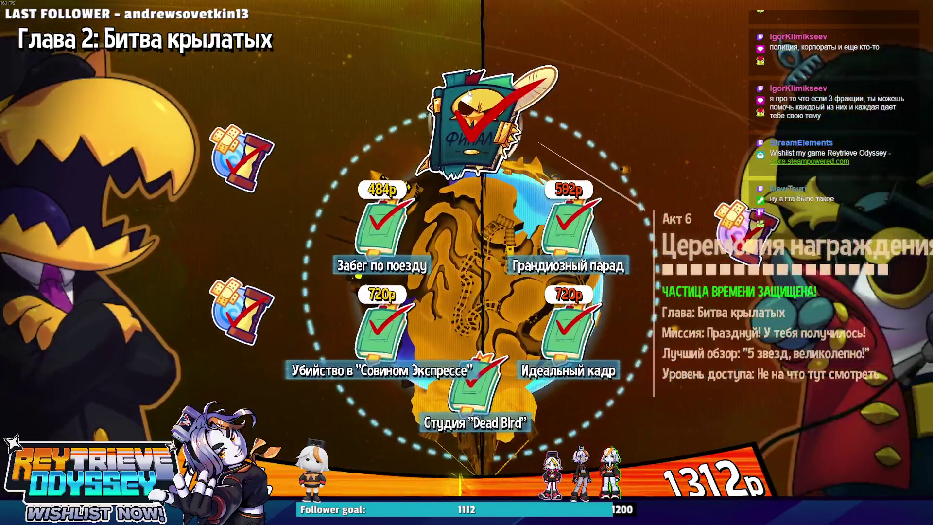
{"action": "key", "text": "Down"}
{"action": "key", "text": "Down"}
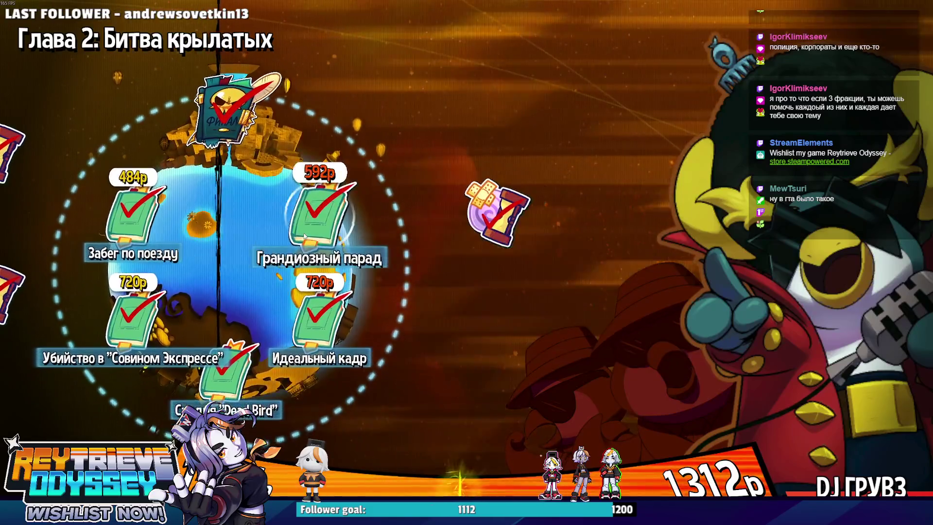
{"action": "mouse_move", "coordinate": [127, 233]}
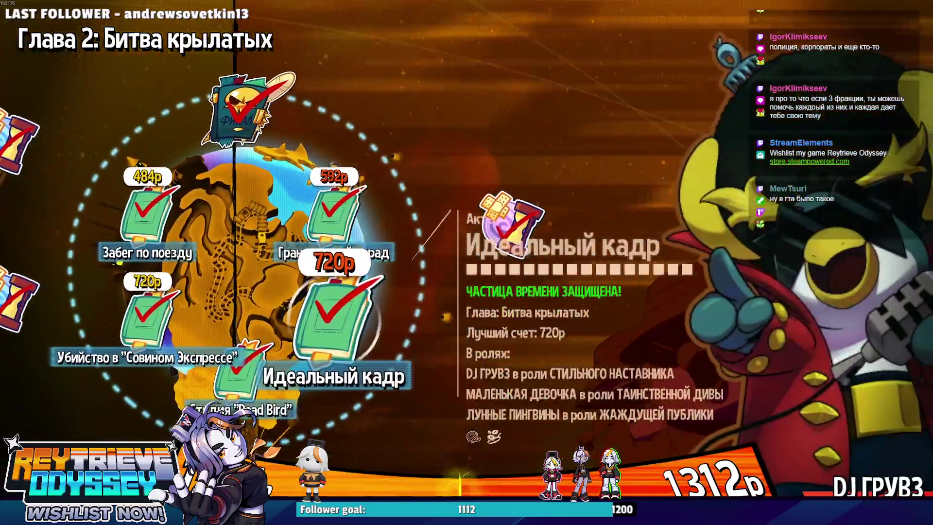
{"action": "mouse_move", "coordinate": [331, 207]}
{"action": "key", "text": "Up"}
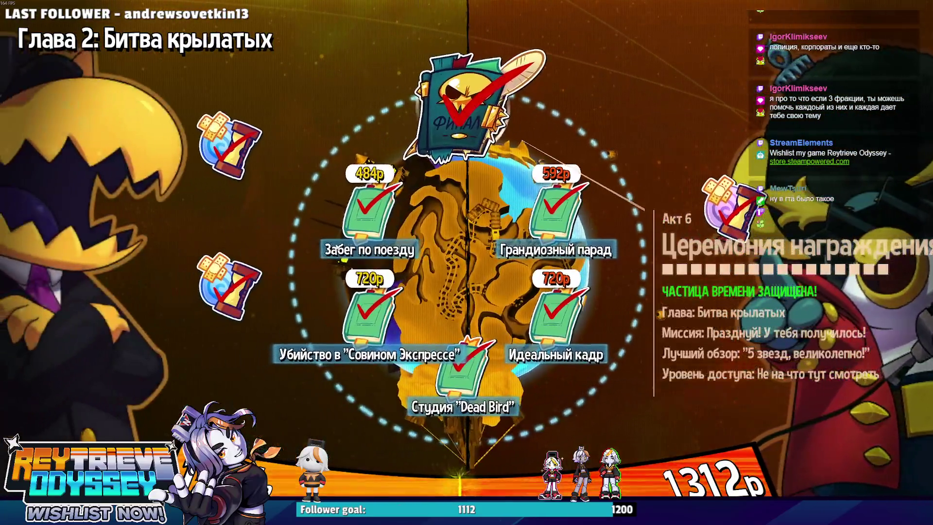
{"action": "key", "text": "Down"}
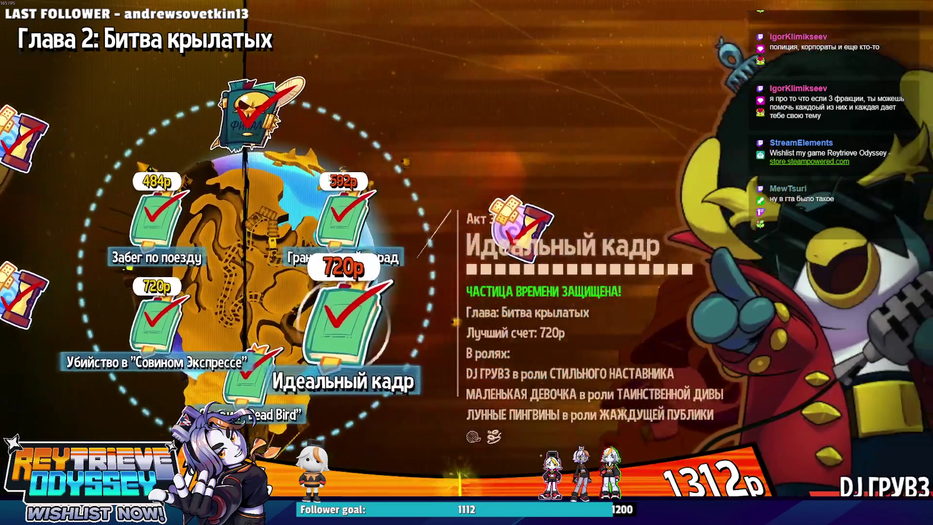
{"action": "key", "text": "Left"}
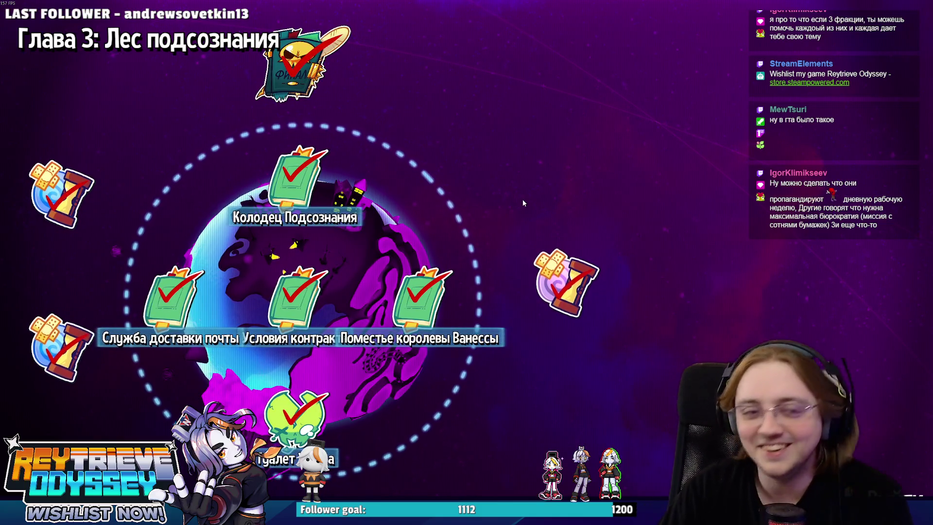
Step: View the Поместье королевы Ванессы act details, then back out to the save-and-exit options
{"action": "left_click", "coordinate": [418, 278]}
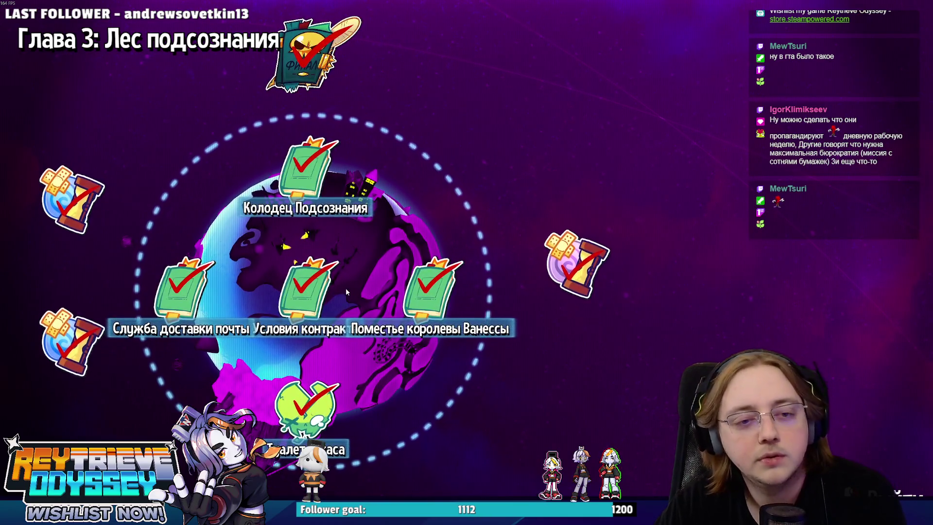
{"action": "key", "text": "Escape"}
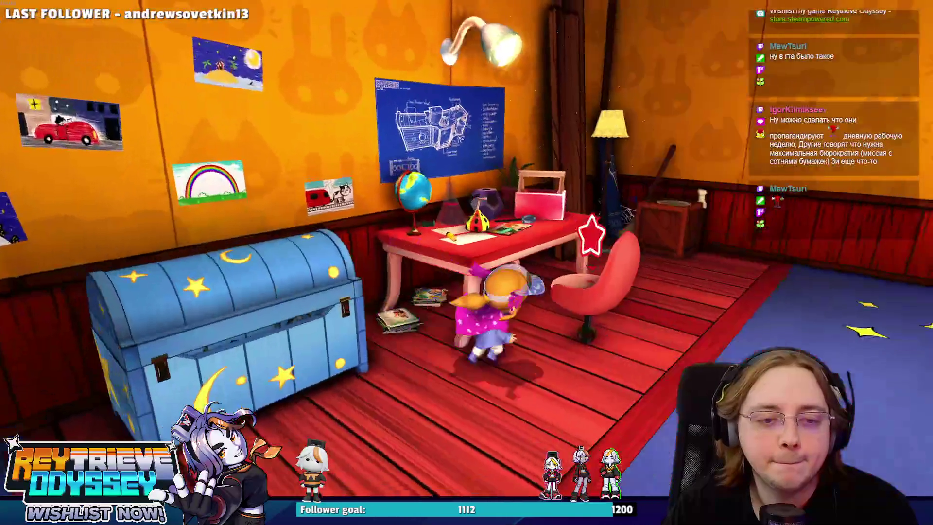
{"action": "key", "text": "Escape"}
{"action": "key", "text": "Escape"}
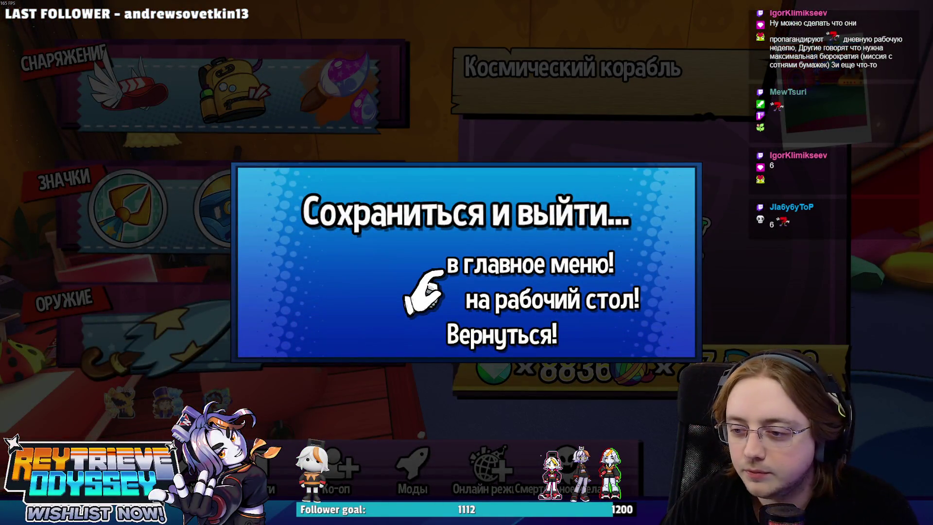
Step: Save and quit A Hat in Time to the desktop, then switch to Discord
{"action": "key", "text": "Return"}
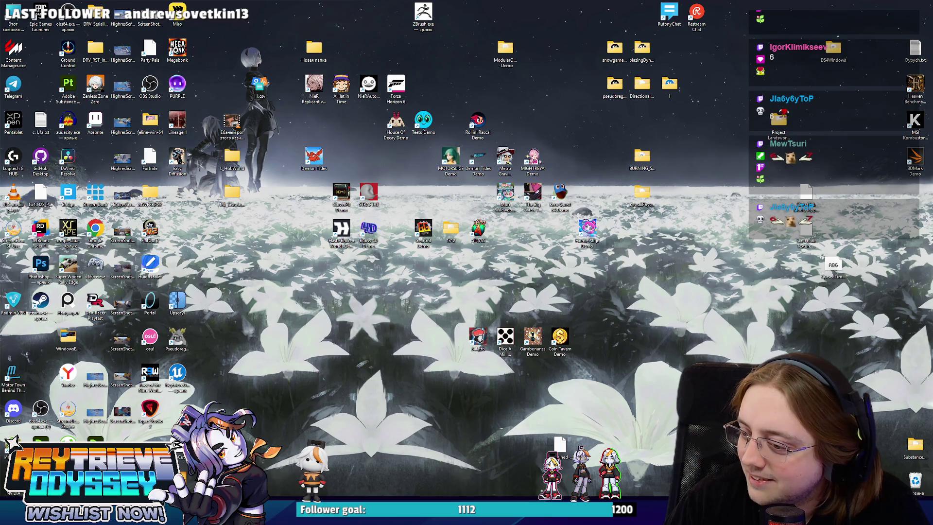
{"action": "key", "text": "alt+Tab"}
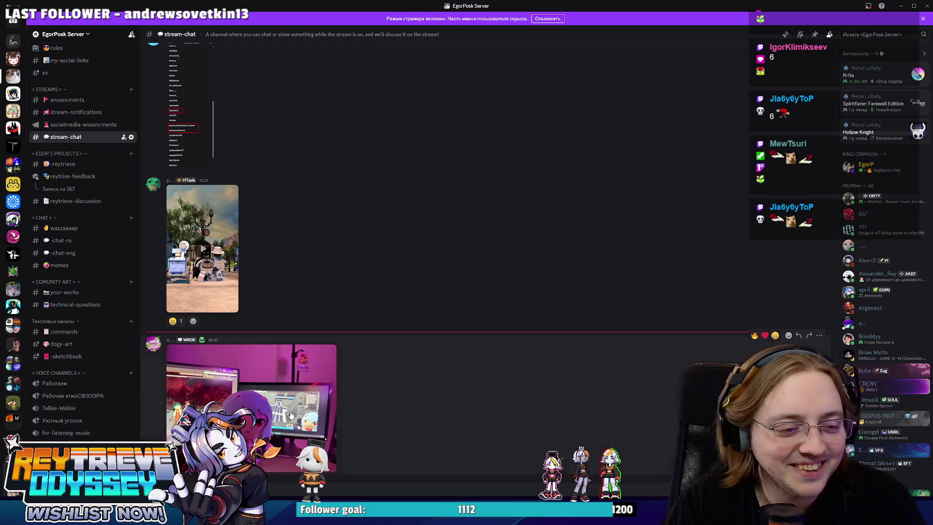
Step: View the desk photo in stream-chat full-size, close it, and minimize Discord
{"action": "left_click", "coordinate": [330, 369]}
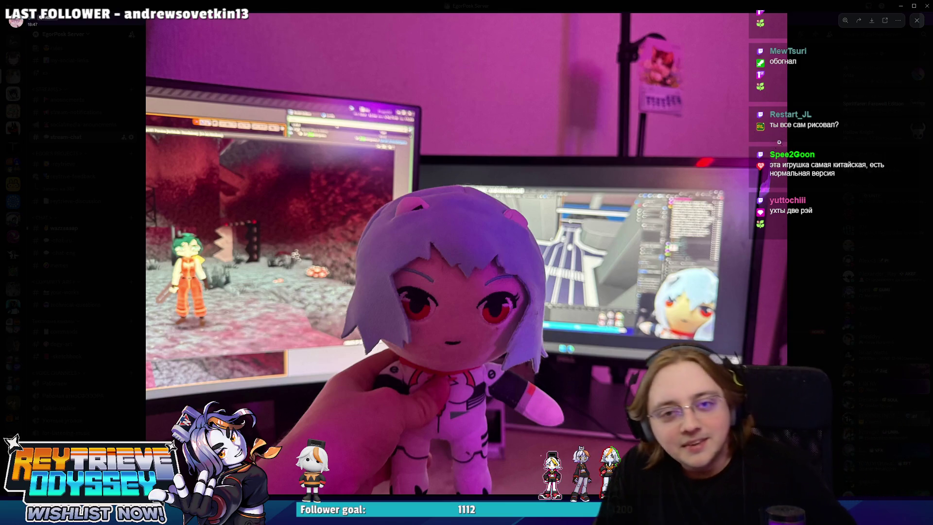
{"action": "key", "text": "Escape"}
{"action": "right_click", "coordinate": [503, 411]}
{"action": "key", "text": "Escape"}
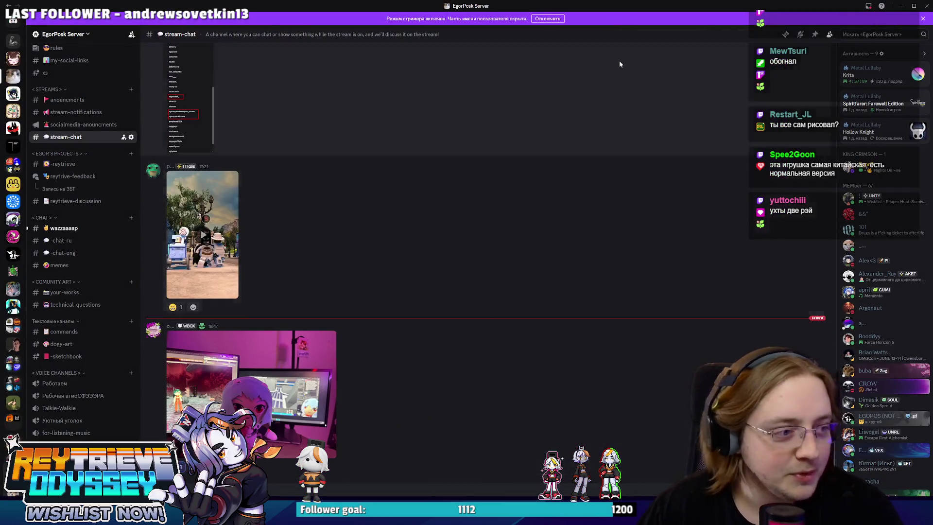
{"action": "key", "text": "super+Down"}
{"action": "key", "text": "super+Down"}
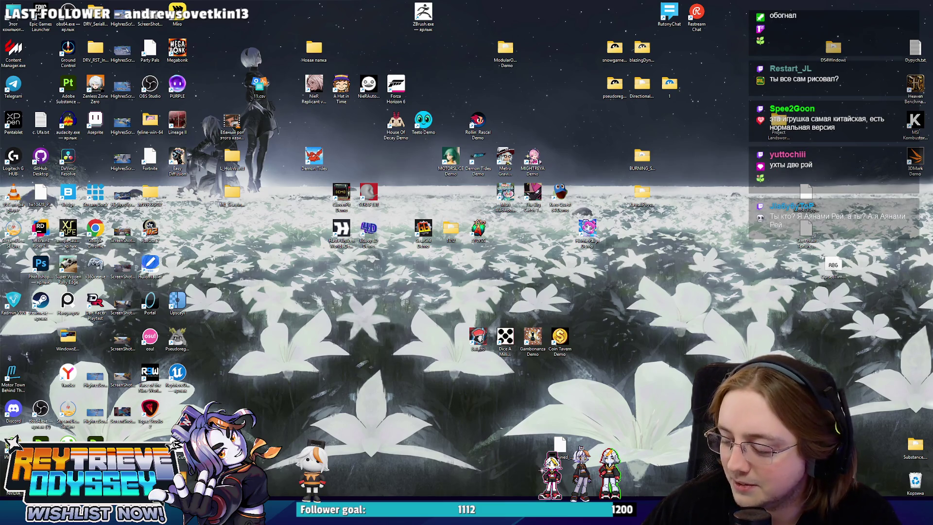
Step: Frame the placed BP_PoliceCar in the Unreal KaroCity level, then return to Blender's city scene
{"action": "key", "text": "alt+Tab"}
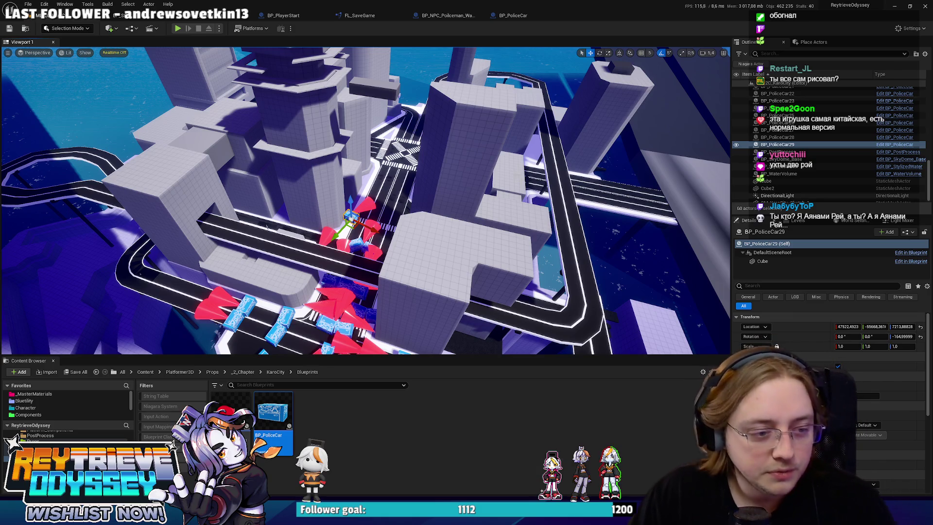
{"action": "key", "text": "f"}
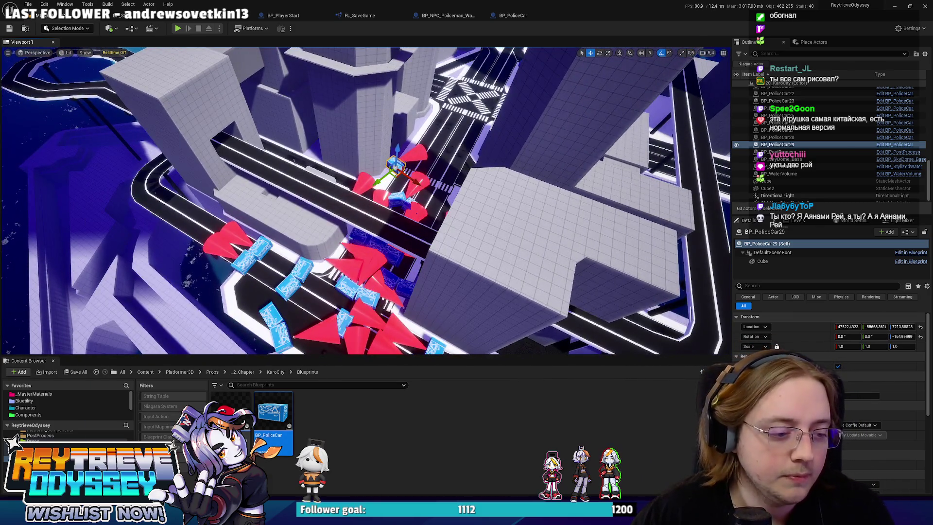
{"action": "key", "text": "alt+Tab"}
{"action": "scroll", "coordinate": [360, 204], "scroll_direction": "up", "scroll_amount": 5}
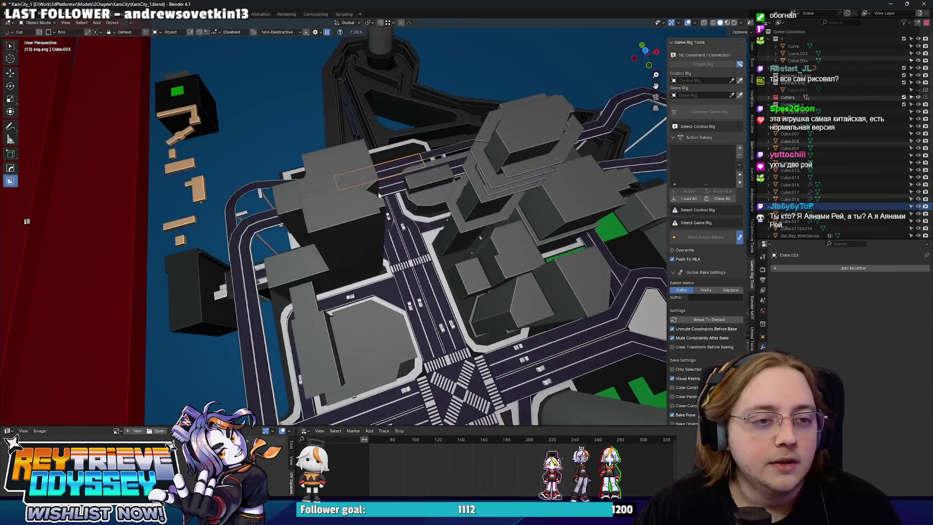
{"action": "scroll", "coordinate": [385, 212], "scroll_direction": "up", "scroll_amount": 5}
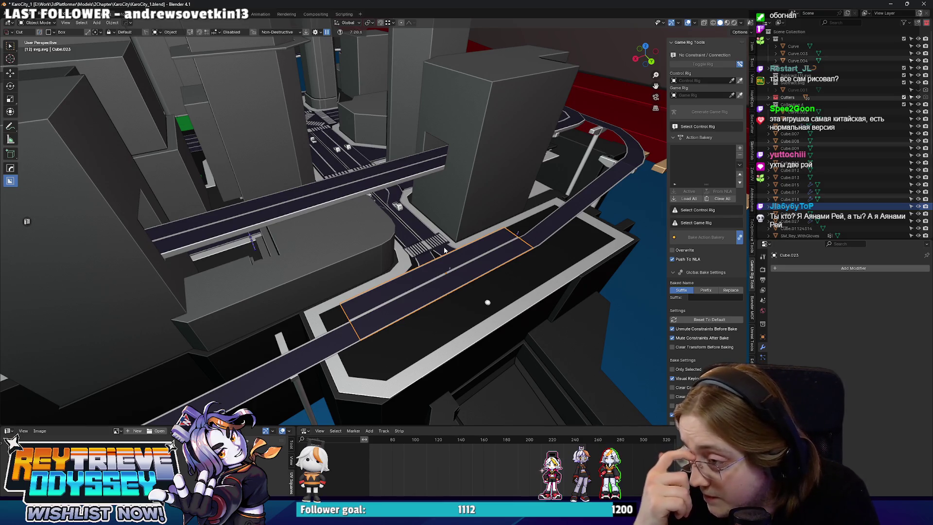
{"action": "scroll", "coordinate": [444, 250], "scroll_direction": "up", "scroll_amount": 5}
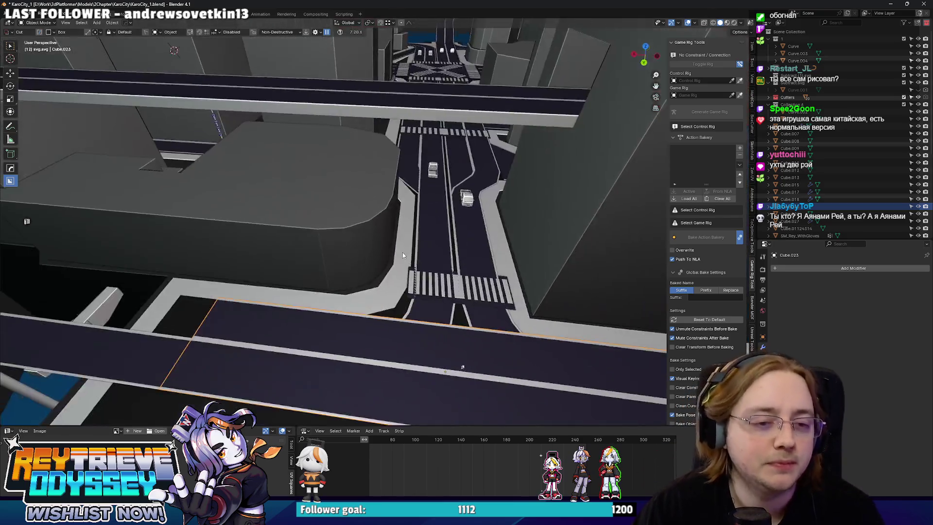
{"action": "scroll", "coordinate": [402, 252], "scroll_direction": "down", "scroll_amount": 8}
{"action": "scroll", "coordinate": [394, 240], "scroll_direction": "up", "scroll_amount": 6}
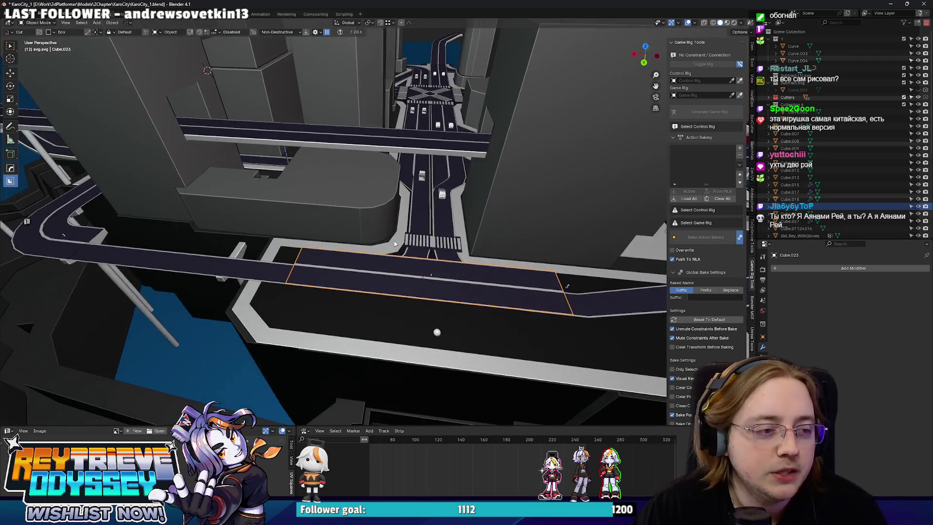
{"action": "mouse_move", "coordinate": [394, 240]}
{"action": "left_mouse_down"}
{"action": "mouse_move", "coordinate": [351, 272]}
{"action": "mouse_move", "coordinate": [377, 267]}
{"action": "left_mouse_up"}
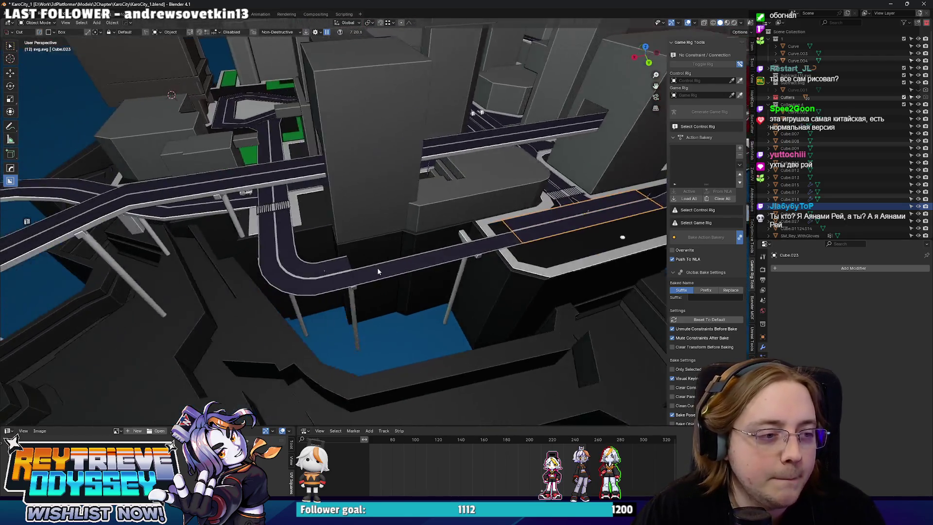
{"action": "scroll", "coordinate": [377, 267], "scroll_direction": "up", "scroll_amount": 3}
{"action": "scroll", "coordinate": [325, 286], "scroll_direction": "down", "scroll_amount": 2}
{"action": "scroll", "coordinate": [354, 305], "scroll_direction": "up", "scroll_amount": 2}
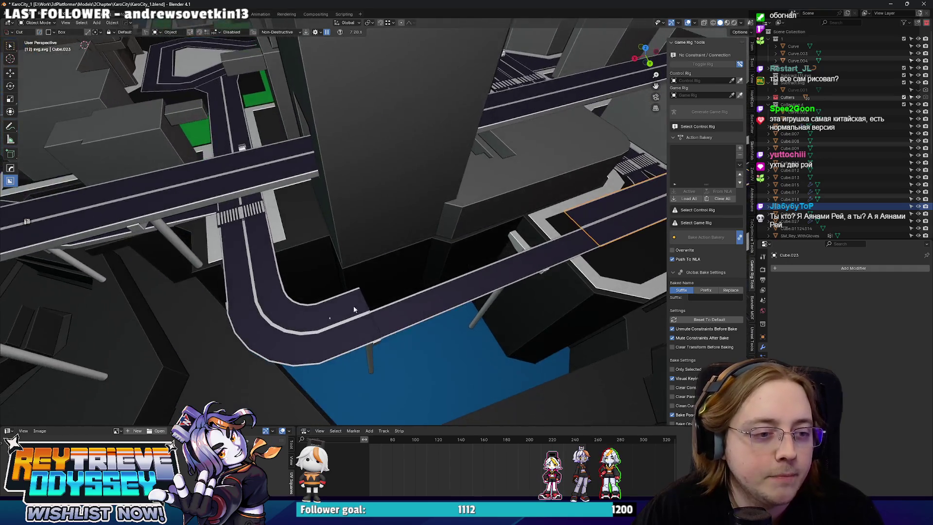
{"action": "scroll", "coordinate": [353, 309], "scroll_direction": "down", "scroll_amount": 2}
{"action": "mouse_move", "coordinate": [354, 309]}
{"action": "left_mouse_down"}
{"action": "mouse_move", "coordinate": [354, 264]}
{"action": "mouse_move", "coordinate": [378, 287]}
{"action": "mouse_move", "coordinate": [369, 267]}
{"action": "mouse_move", "coordinate": [490, 205]}
{"action": "mouse_move", "coordinate": [434, 251]}
{"action": "mouse_move", "coordinate": [386, 267]}
{"action": "mouse_move", "coordinate": [391, 240]}
{"action": "left_mouse_up"}
{"action": "mouse_move", "coordinate": [467, 244]}
{"action": "left_mouse_down"}
{"action": "mouse_move", "coordinate": [310, 276]}
{"action": "mouse_move", "coordinate": [273, 269]}
{"action": "mouse_move", "coordinate": [482, 283]}
{"action": "mouse_move", "coordinate": [247, 252]}
{"action": "left_mouse_up"}
Step: Extrude the end face of curved road Cube.011 about 54.7 m along X, returning to Object Mode
{"action": "left_click", "coordinate": [247, 252]}
{"action": "key", "text": "Tab"}
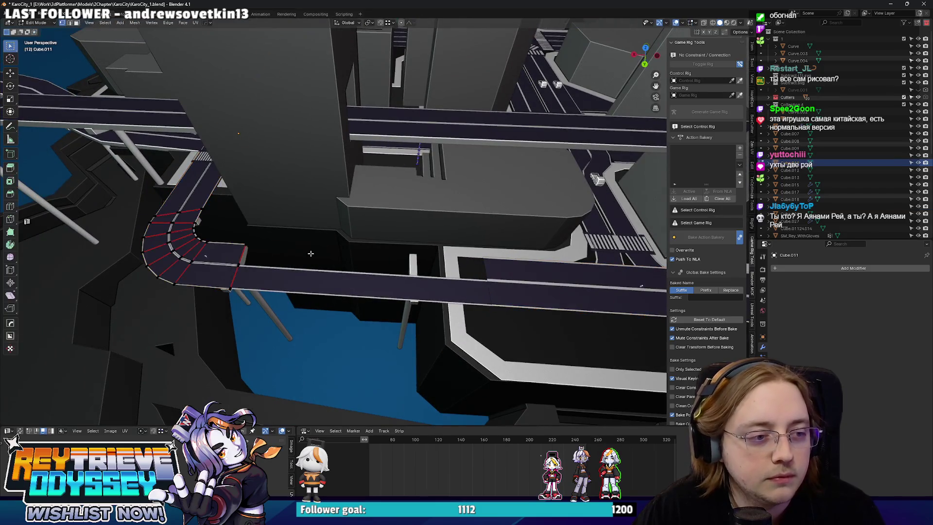
{"action": "key", "text": "e"}
{"action": "key", "text": "x"}
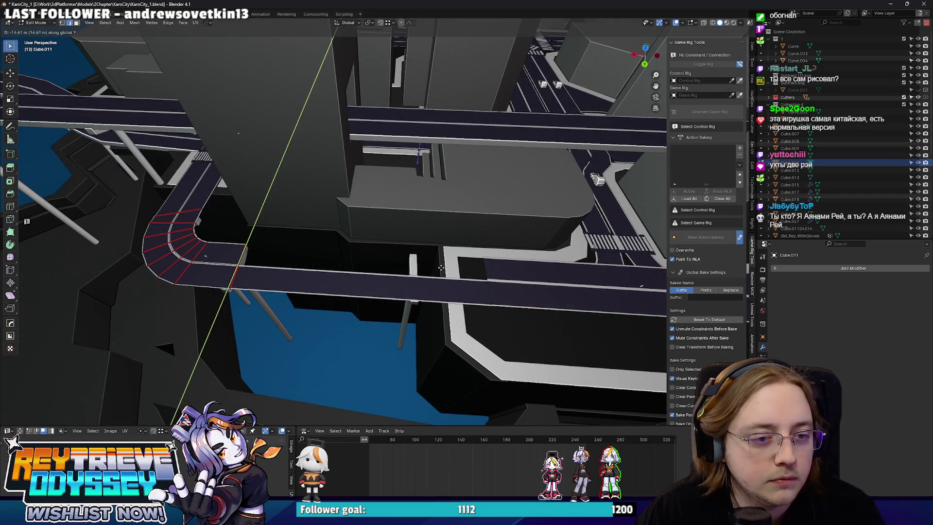
{"action": "left_click", "coordinate": [437, 266]}
{"action": "key", "text": "ctrl+Tab"}
{"action": "left_click", "coordinate": [318, 266]}
{"action": "mouse_move", "coordinate": [322, 262]}
{"action": "left_mouse_down"}
{"action": "mouse_move", "coordinate": [384, 254]}
{"action": "mouse_move", "coordinate": [360, 210]}
{"action": "mouse_move", "coordinate": [376, 267]}
{"action": "mouse_move", "coordinate": [398, 214]}
{"action": "mouse_move", "coordinate": [448, 221]}
{"action": "mouse_move", "coordinate": [464, 254]}
{"action": "mouse_move", "coordinate": [368, 220]}
{"action": "mouse_move", "coordinate": [419, 200]}
{"action": "left_mouse_up"}
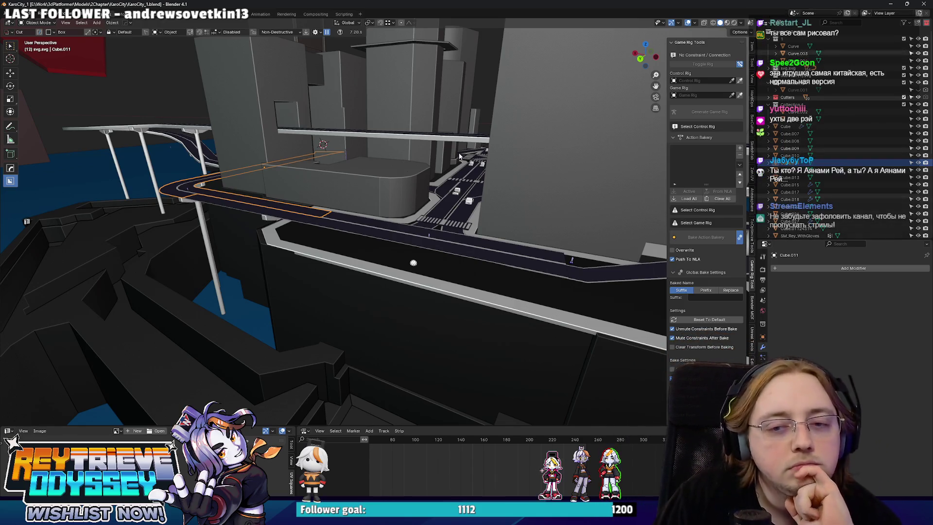
{"action": "scroll", "coordinate": [457, 164], "scroll_direction": "down", "scroll_amount": 5}
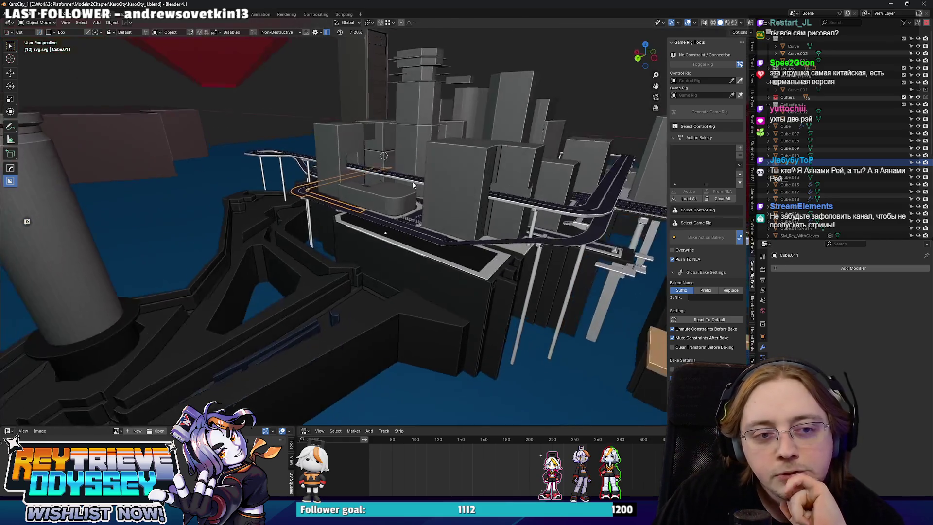
{"action": "scroll", "coordinate": [408, 192], "scroll_direction": "down", "scroll_amount": 6}
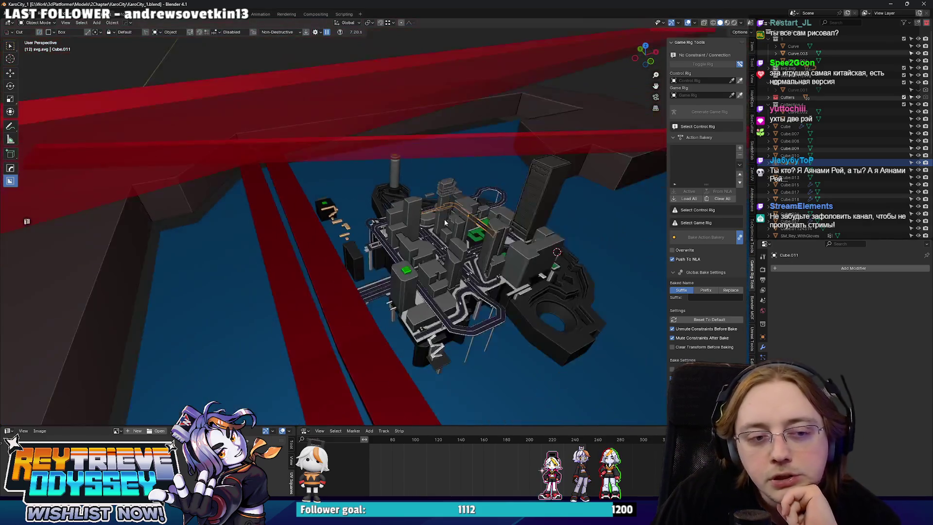
{"action": "scroll", "coordinate": [439, 241], "scroll_direction": "up", "scroll_amount": 5}
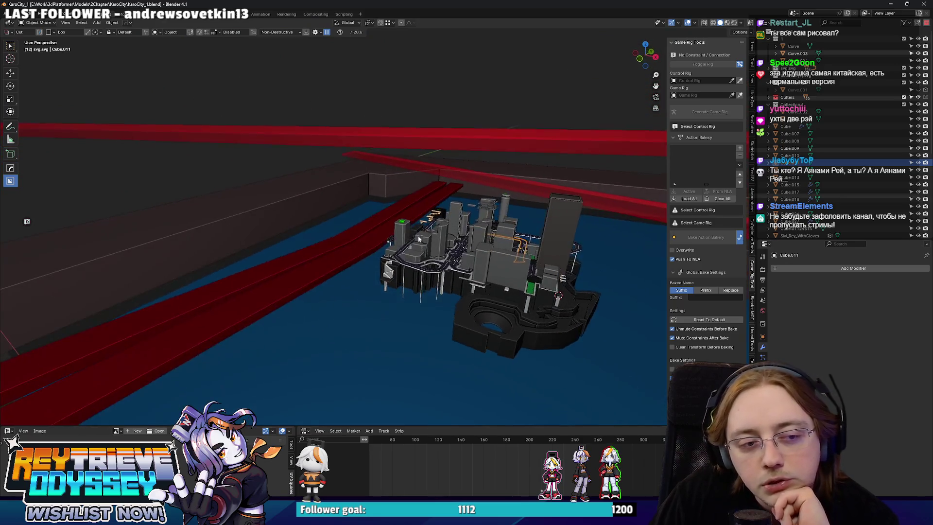
{"action": "scroll", "coordinate": [476, 258], "scroll_direction": "up", "scroll_amount": 4}
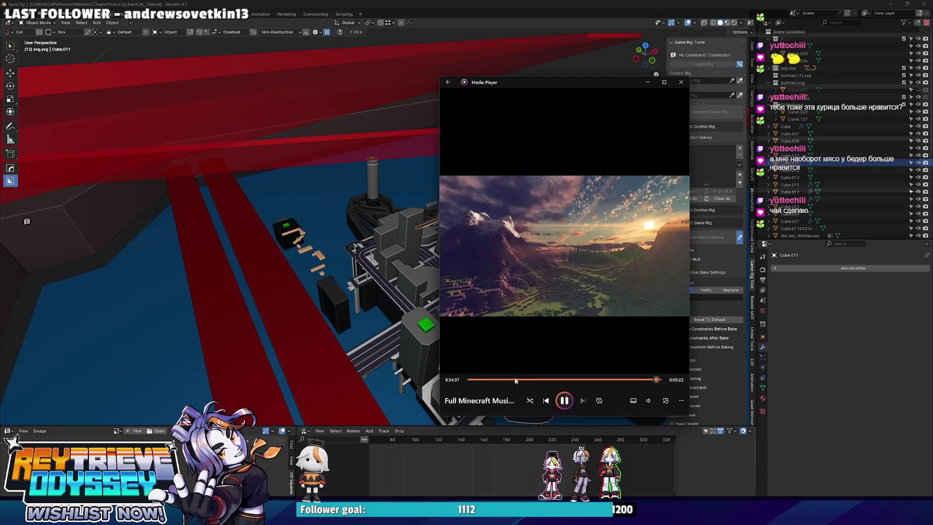
Step: Close the Media Player music video window
{"action": "left_click", "coordinate": [681, 82]}
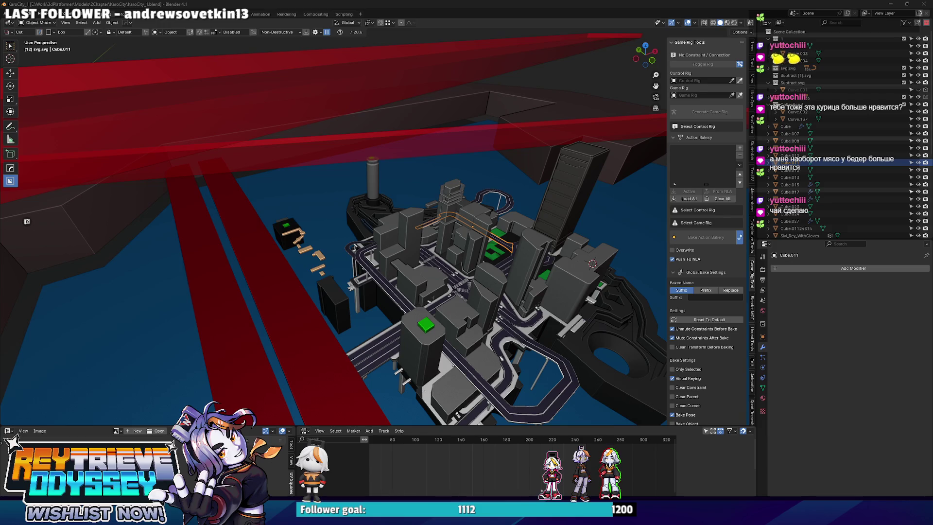
{"action": "key", "text": "alt+Tab"}
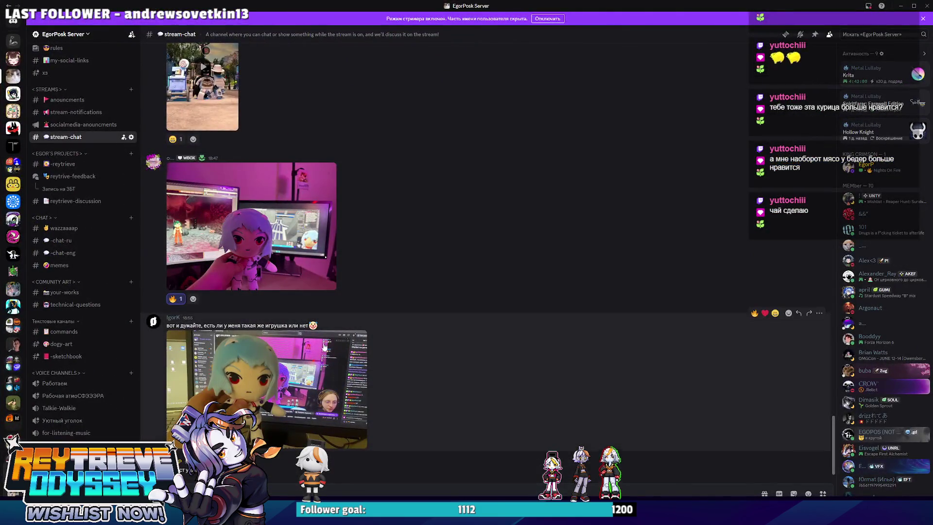
Step: View the shared plush photo full-size and zoomed in Discord, then minimize Discord
{"action": "left_click", "coordinate": [323, 343]}
{"action": "left_click", "coordinate": [313, 225]}
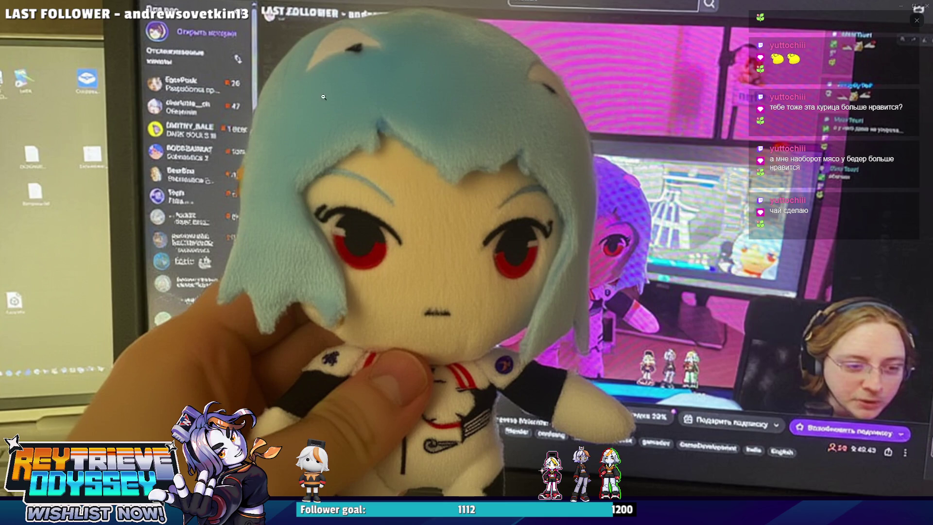
{"action": "key", "text": "Escape"}
{"action": "left_click", "coordinate": [616, 72]}
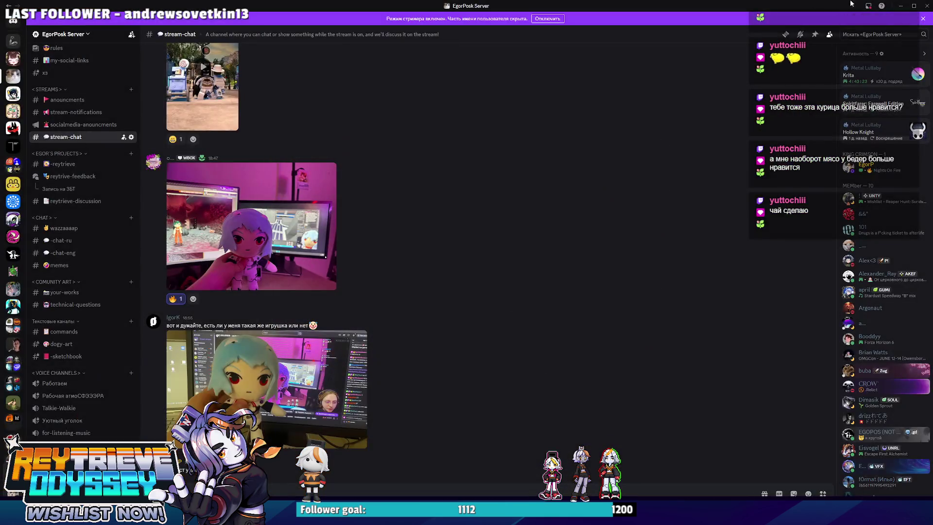
{"action": "left_click", "coordinate": [900, 6]}
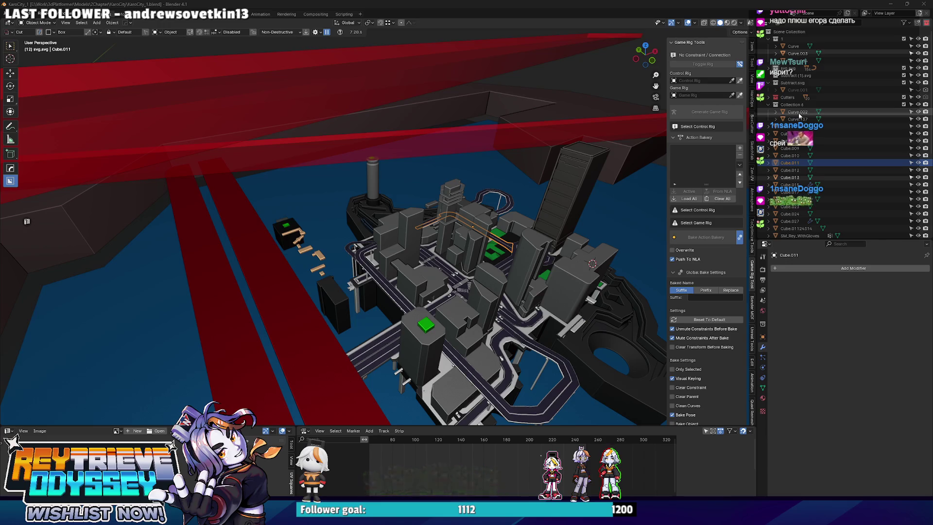
{"action": "scroll", "coordinate": [450, 290], "scroll_direction": "up", "scroll_amount": 5}
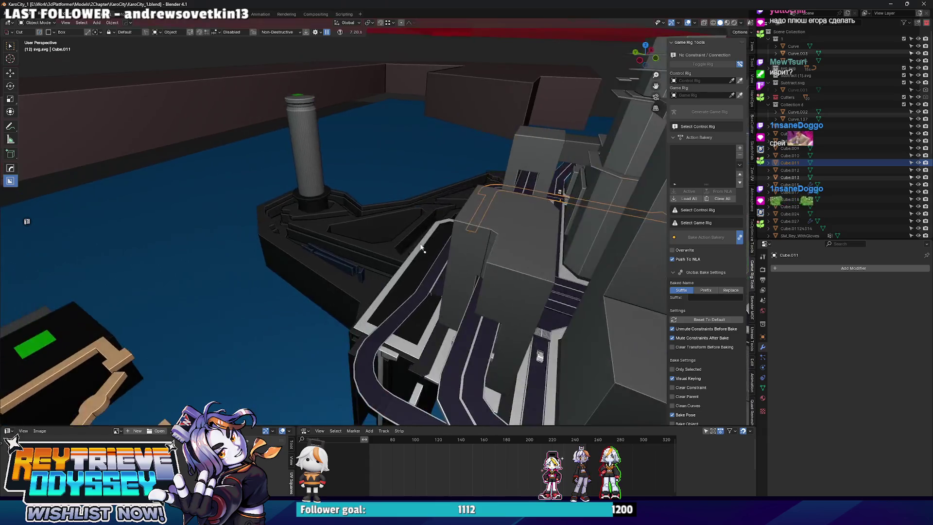
{"action": "scroll", "coordinate": [452, 260], "scroll_direction": "up", "scroll_amount": 5}
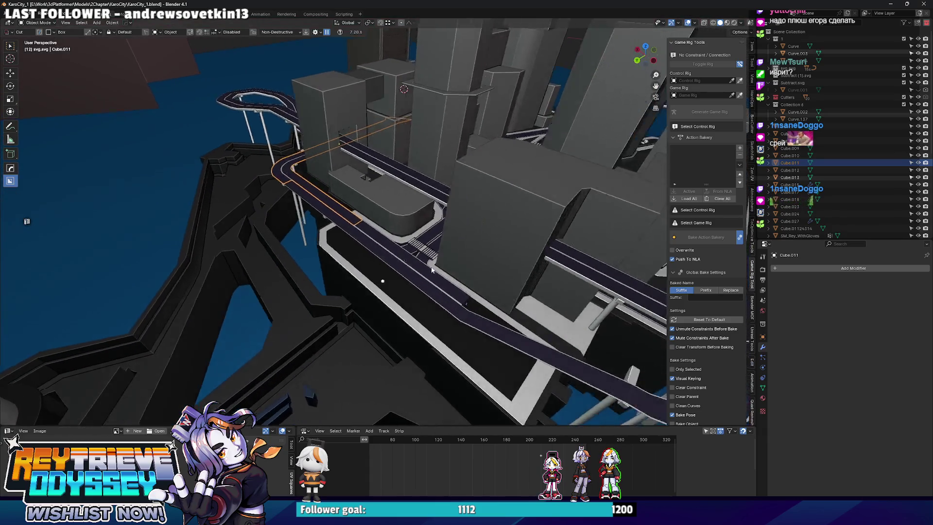
{"action": "scroll", "coordinate": [414, 260], "scroll_direction": "up", "scroll_amount": 8}
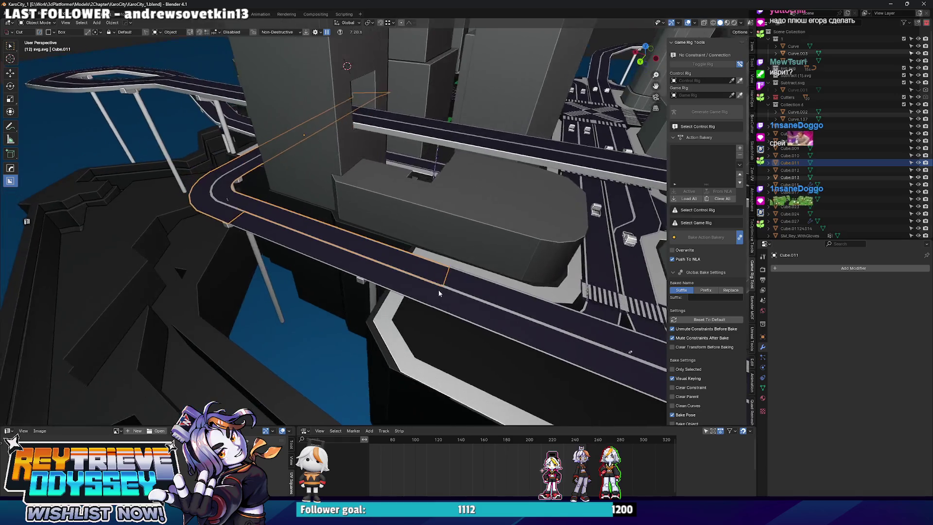
{"action": "scroll", "coordinate": [429, 280], "scroll_direction": "down", "scroll_amount": 5}
{"action": "scroll", "coordinate": [382, 264], "scroll_direction": "up", "scroll_amount": 5}
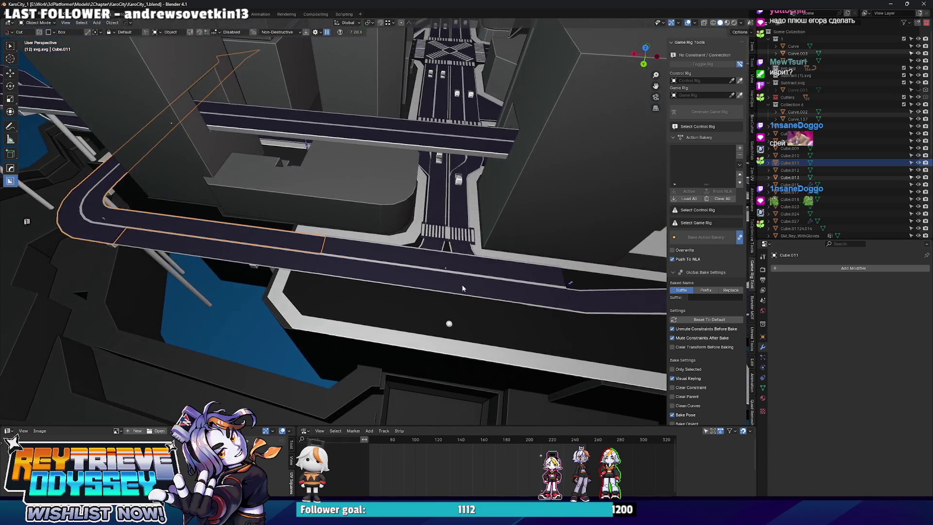
{"action": "mouse_move", "coordinate": [382, 264]}
{"action": "left_mouse_down"}
{"action": "mouse_move", "coordinate": [329, 258]}
{"action": "mouse_move", "coordinate": [382, 224]}
{"action": "left_mouse_up"}
{"action": "scroll", "coordinate": [382, 225], "scroll_direction": "down", "scroll_amount": 1}
{"action": "scroll", "coordinate": [392, 249], "scroll_direction": "up", "scroll_amount": 3}
{"action": "scroll", "coordinate": [379, 272], "scroll_direction": "down", "scroll_amount": 3}
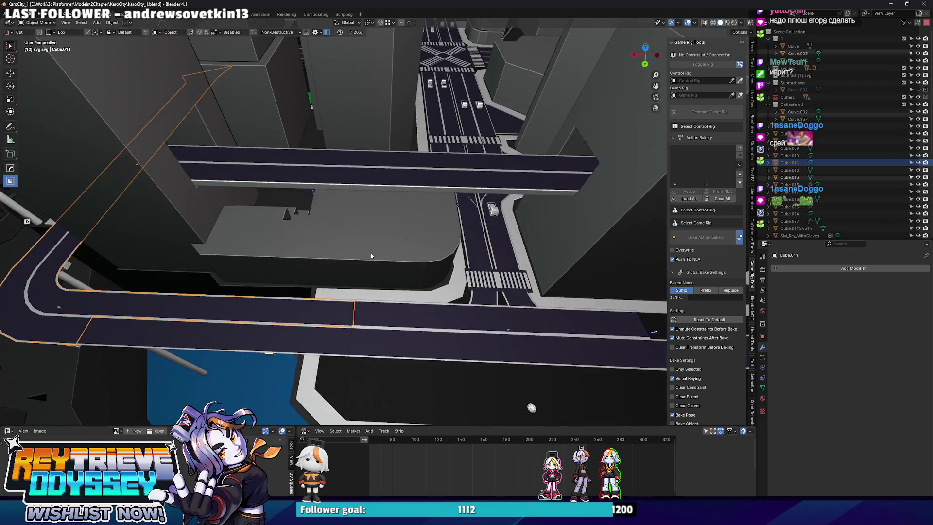
{"action": "scroll", "coordinate": [366, 294], "scroll_direction": "up", "scroll_amount": 2}
{"action": "mouse_move", "coordinate": [365, 294]}
{"action": "left_mouse_down"}
{"action": "mouse_move", "coordinate": [326, 251]}
{"action": "mouse_move", "coordinate": [343, 235]}
{"action": "mouse_move", "coordinate": [362, 256]}
{"action": "left_mouse_up"}
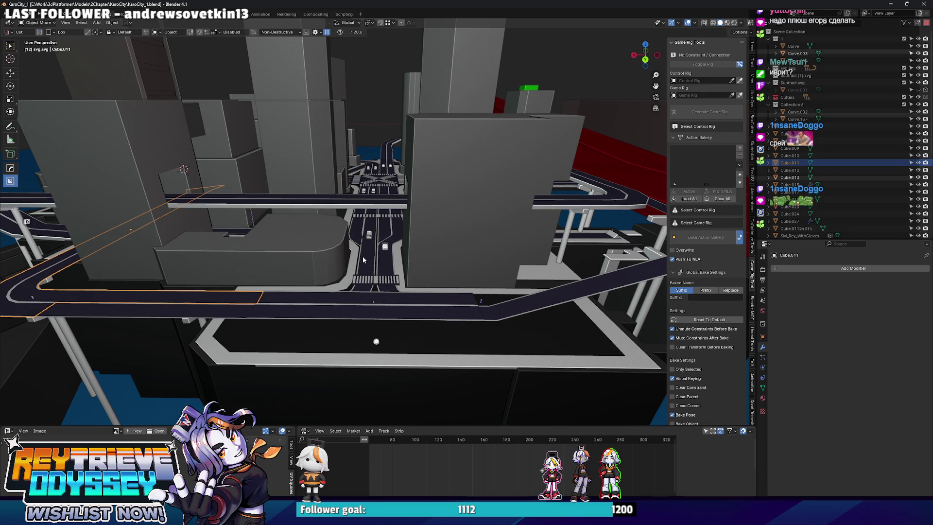
{"action": "scroll", "coordinate": [362, 255], "scroll_direction": "up", "scroll_amount": 8}
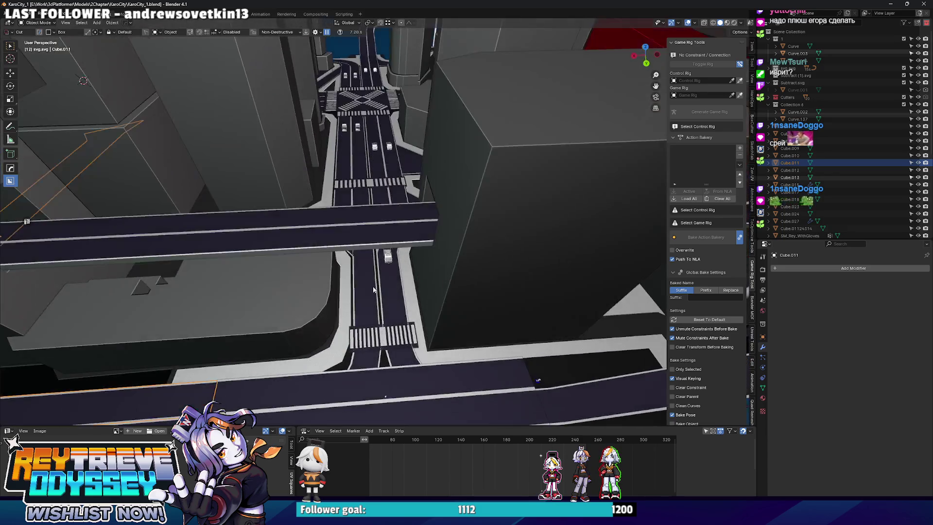
{"action": "scroll", "coordinate": [381, 250], "scroll_direction": "down", "scroll_amount": 6}
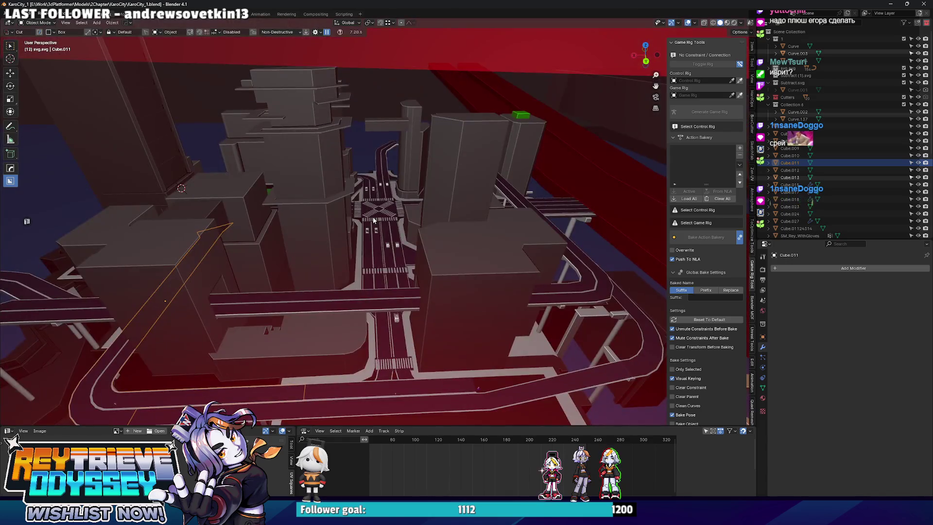
{"action": "scroll", "coordinate": [381, 250], "scroll_direction": "up", "scroll_amount": 5}
{"action": "scroll", "coordinate": [334, 231], "scroll_direction": "down", "scroll_amount": 5}
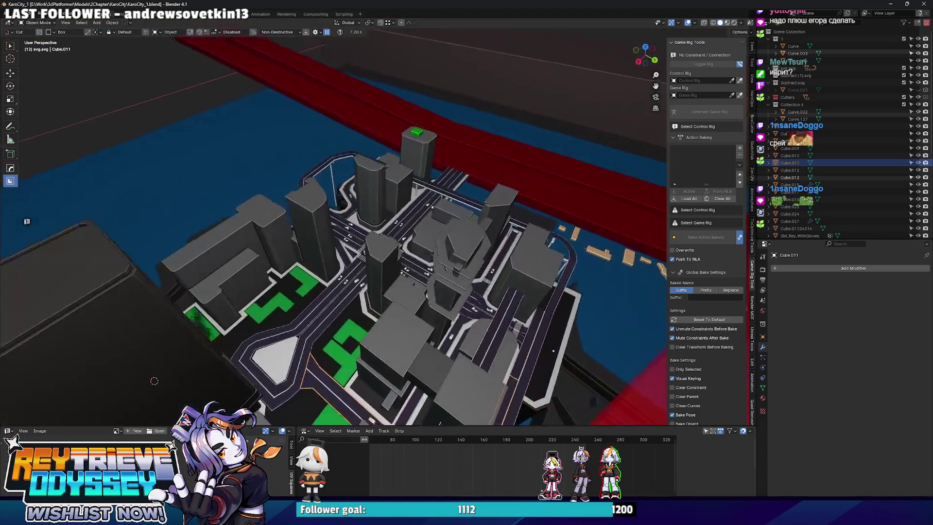
{"action": "scroll", "coordinate": [334, 232], "scroll_direction": "up", "scroll_amount": 3}
{"action": "scroll", "coordinate": [377, 221], "scroll_direction": "down", "scroll_amount": 4}
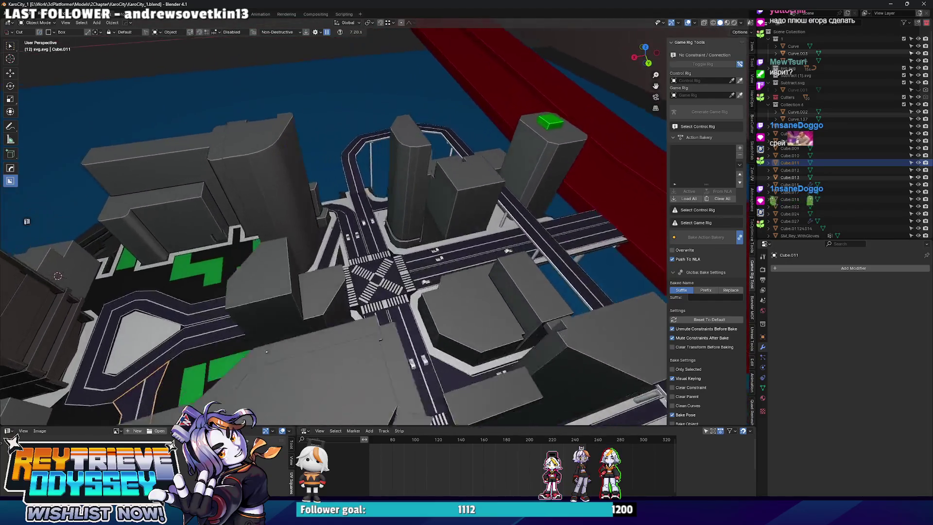
{"action": "scroll", "coordinate": [377, 221], "scroll_direction": "up", "scroll_amount": 6}
{"action": "scroll", "coordinate": [379, 222], "scroll_direction": "down", "scroll_amount": 3}
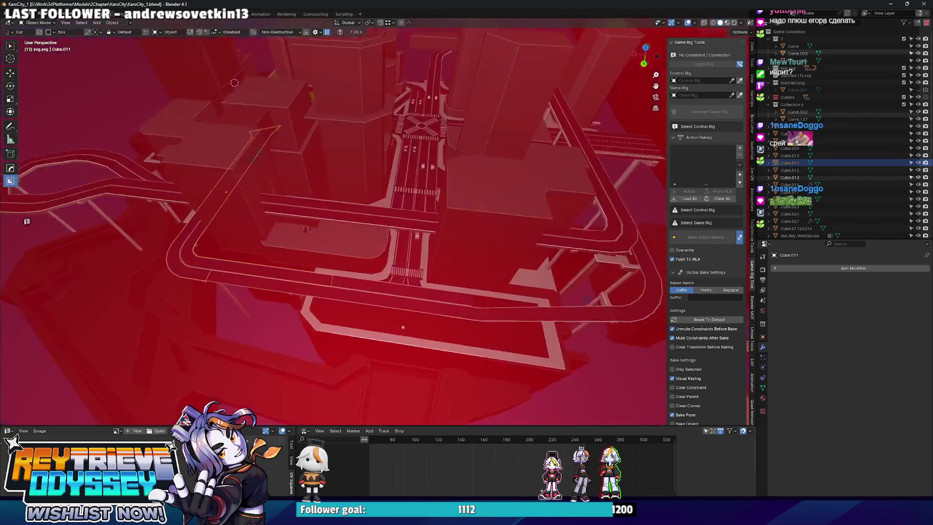
{"action": "scroll", "coordinate": [379, 222], "scroll_direction": "up", "scroll_amount": 5}
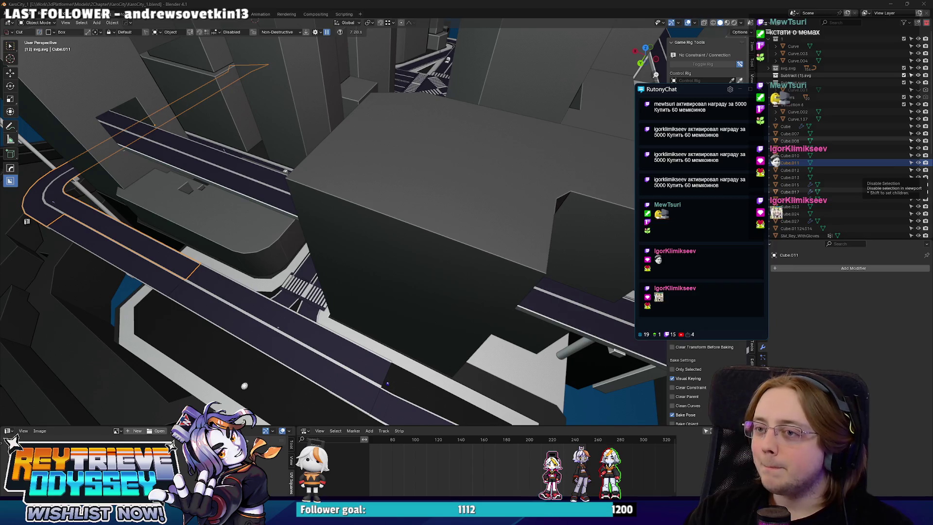
{"action": "left_click_drag", "start_coordinate": [460, 200], "coordinate": [453, 191]}
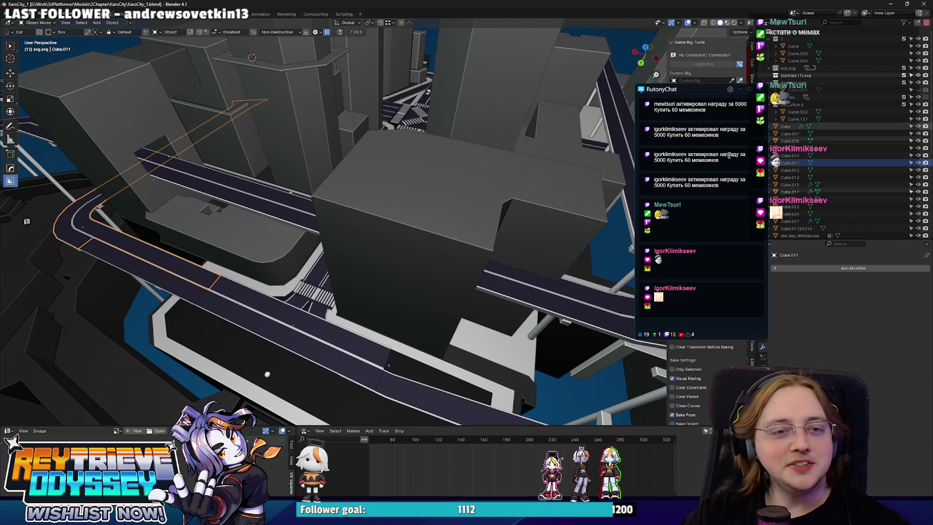
{"action": "scroll", "coordinate": [373, 221], "scroll_direction": "down", "scroll_amount": 5}
{"action": "scroll", "coordinate": [373, 221], "scroll_direction": "up", "scroll_amount": 5}
{"action": "mouse_move", "coordinate": [373, 217]}
{"action": "left_mouse_down"}
{"action": "mouse_move", "coordinate": [379, 196]}
{"action": "mouse_move", "coordinate": [371, 244]}
{"action": "mouse_move", "coordinate": [321, 227]}
{"action": "mouse_move", "coordinate": [367, 224]}
{"action": "mouse_move", "coordinate": [391, 230]}
{"action": "mouse_move", "coordinate": [366, 237]}
{"action": "mouse_move", "coordinate": [367, 228]}
{"action": "mouse_move", "coordinate": [407, 235]}
{"action": "mouse_move", "coordinate": [386, 247]}
{"action": "left_mouse_up"}
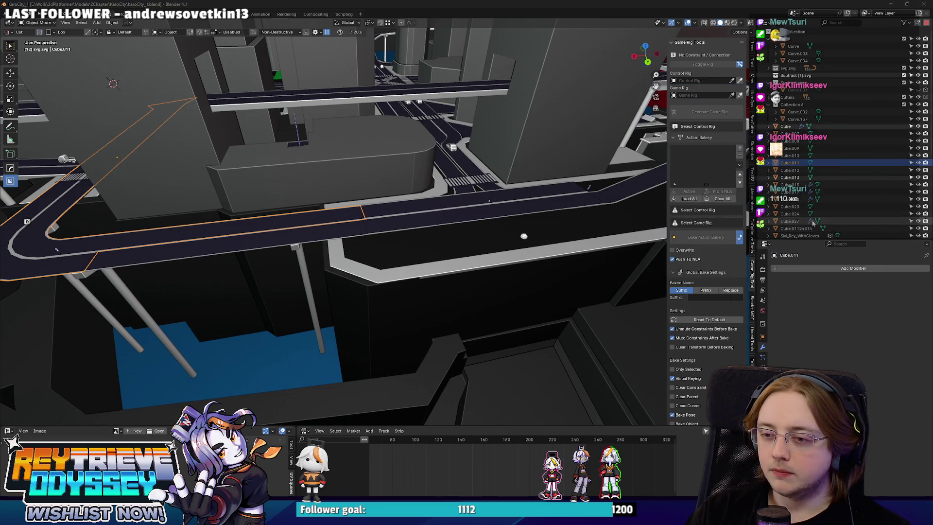
{"action": "left_click_drag", "start_coordinate": [553, 211], "coordinate": [548, 191]}
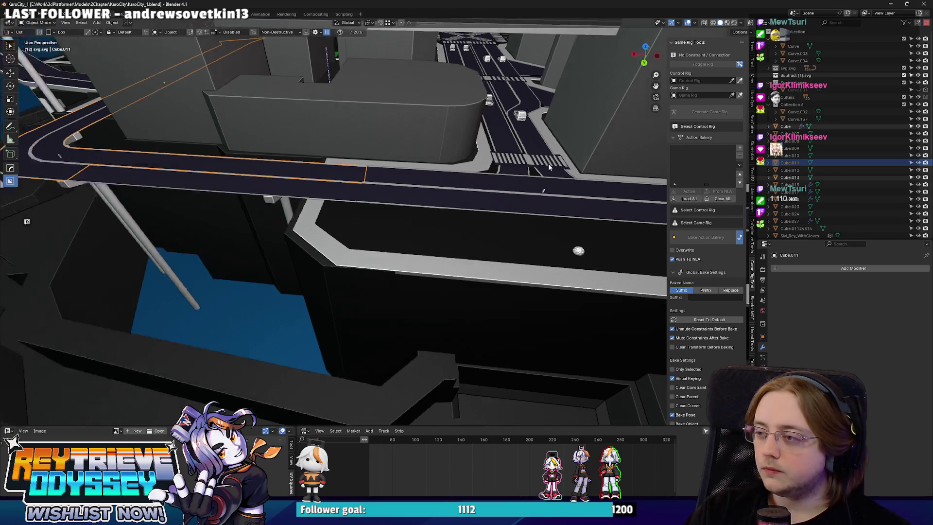
{"action": "left_click_drag", "start_coordinate": [547, 192], "coordinate": [491, 201]}
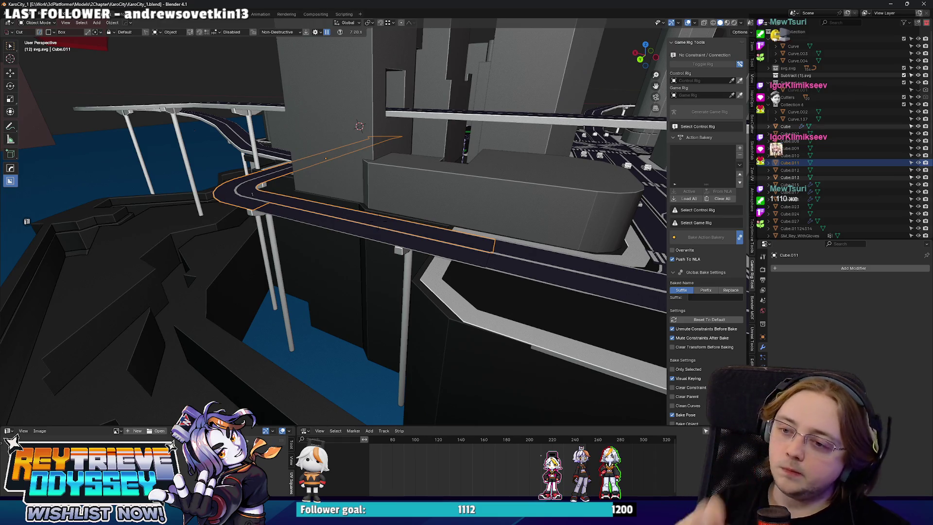
{"action": "mouse_move", "coordinate": [491, 201]}
{"action": "left_mouse_down"}
{"action": "mouse_move", "coordinate": [462, 206]}
{"action": "mouse_move", "coordinate": [514, 150]}
{"action": "mouse_move", "coordinate": [386, 183]}
{"action": "mouse_move", "coordinate": [393, 191]}
{"action": "left_mouse_up"}
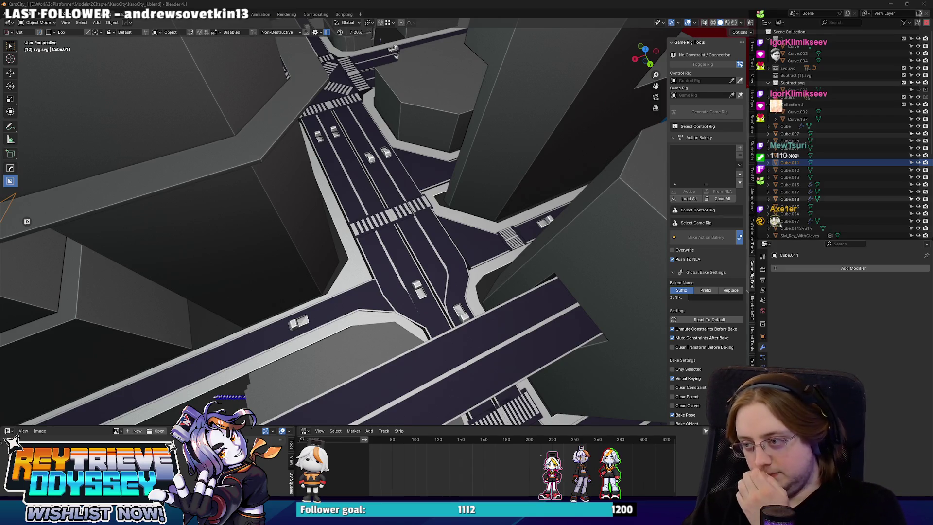
{"action": "mouse_move", "coordinate": [344, 182]}
{"action": "left_mouse_down"}
{"action": "mouse_move", "coordinate": [607, 266]}
{"action": "mouse_move", "coordinate": [378, 220]}
{"action": "left_mouse_up"}
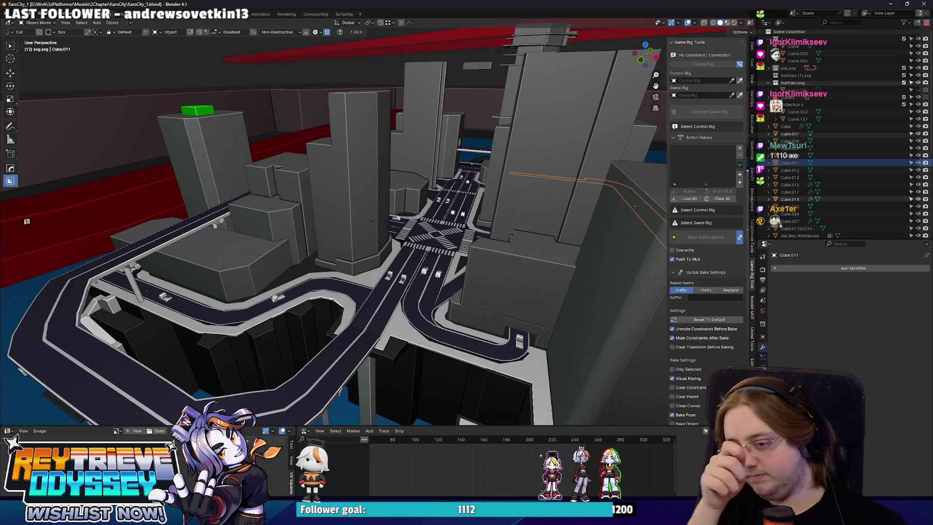
{"action": "left_click_drag", "start_coordinate": [379, 221], "coordinate": [370, 156]}
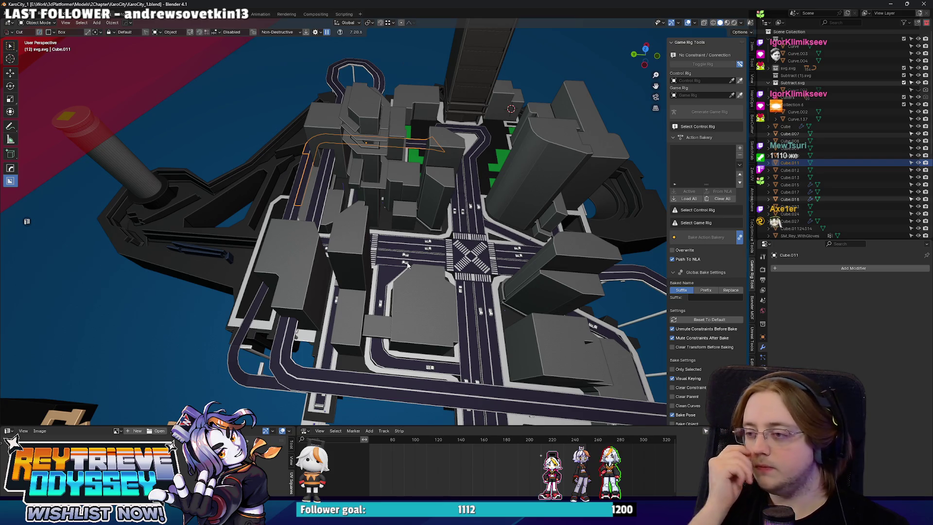
{"action": "scroll", "coordinate": [407, 265], "scroll_direction": "up", "scroll_amount": 6}
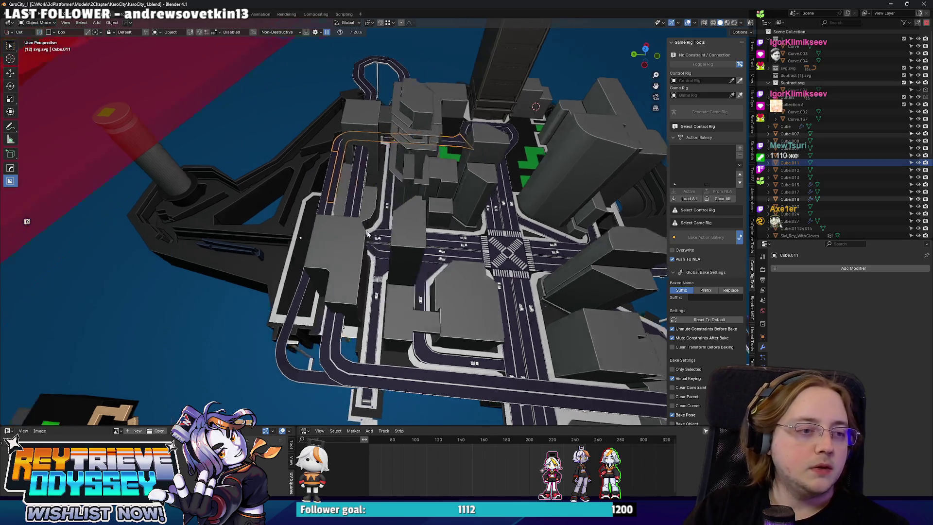
{"action": "mouse_move", "coordinate": [391, 223]}
{"action": "left_mouse_down"}
{"action": "mouse_move", "coordinate": [412, 194]}
{"action": "mouse_move", "coordinate": [453, 209]}
{"action": "mouse_move", "coordinate": [390, 250]}
{"action": "left_mouse_up"}
{"action": "scroll", "coordinate": [389, 250], "scroll_direction": "up", "scroll_amount": 3}
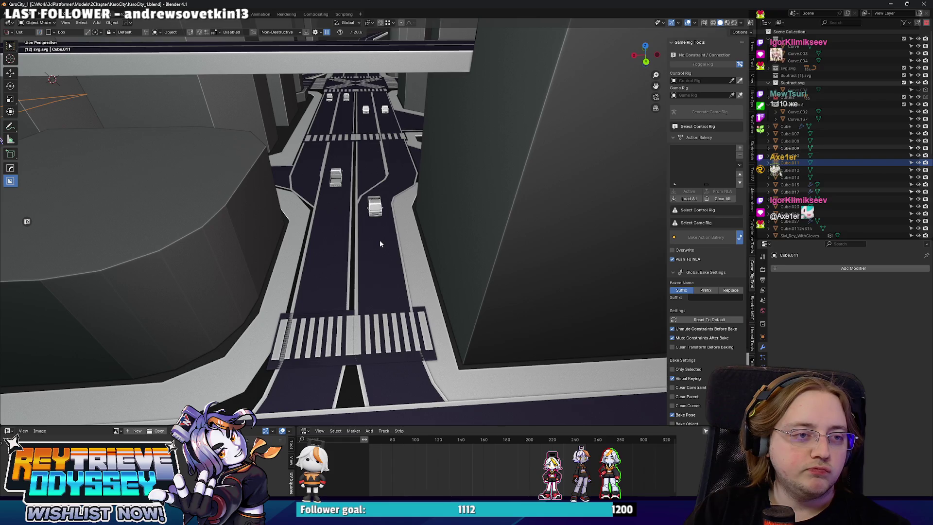
{"action": "mouse_move", "coordinate": [380, 240]}
{"action": "left_mouse_down"}
{"action": "mouse_move", "coordinate": [316, 226]}
{"action": "mouse_move", "coordinate": [404, 209]}
{"action": "left_mouse_up"}
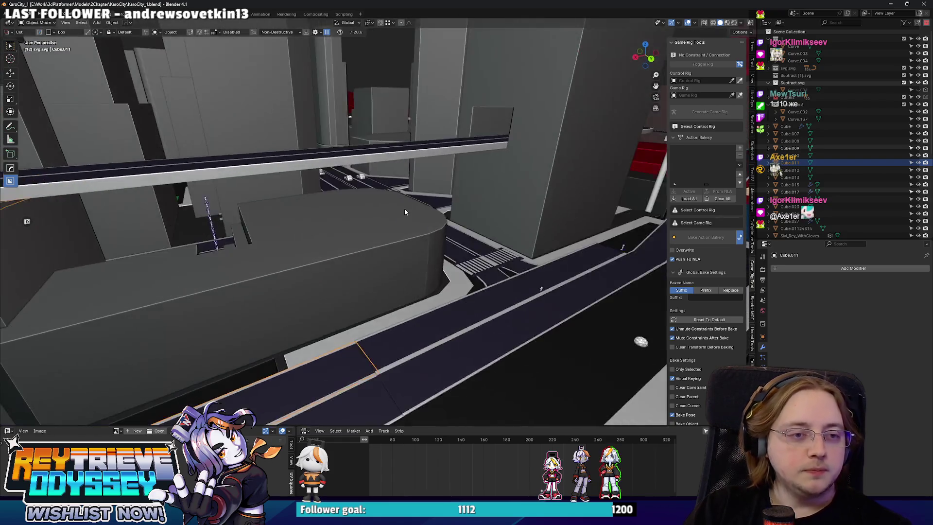
Step: Select all city objects, export them over SM_KaroCity_Sketch_1.fbx, and minimize Blender
{"action": "key", "text": "a"}
{"action": "key", "text": "Home"}
{"action": "key", "text": "q"}
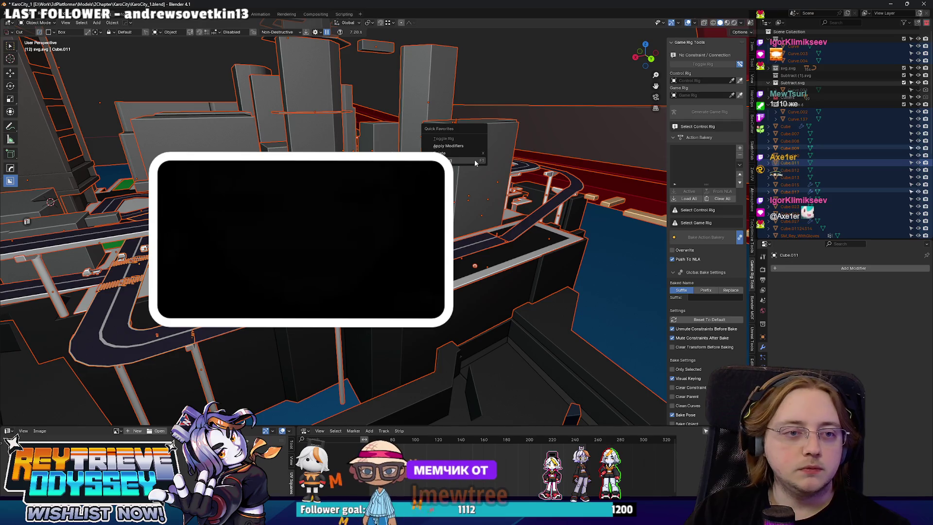
{"action": "left_click", "coordinate": [473, 161]}
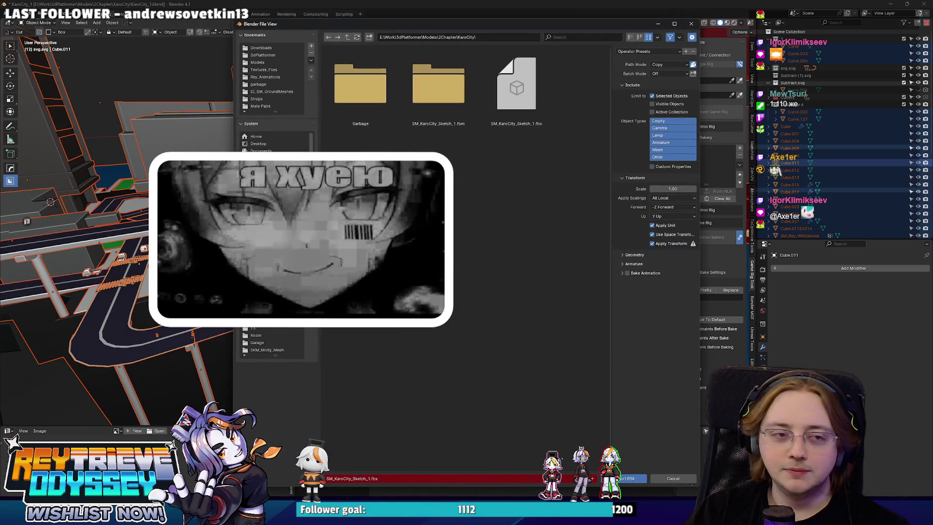
{"action": "double_click", "coordinate": [516, 85]}
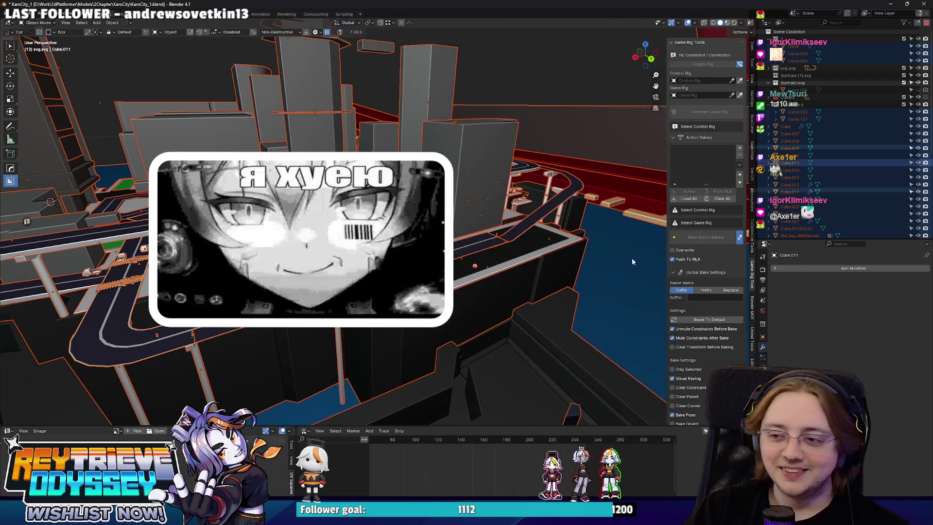
{"action": "left_click", "coordinate": [885, 4]}
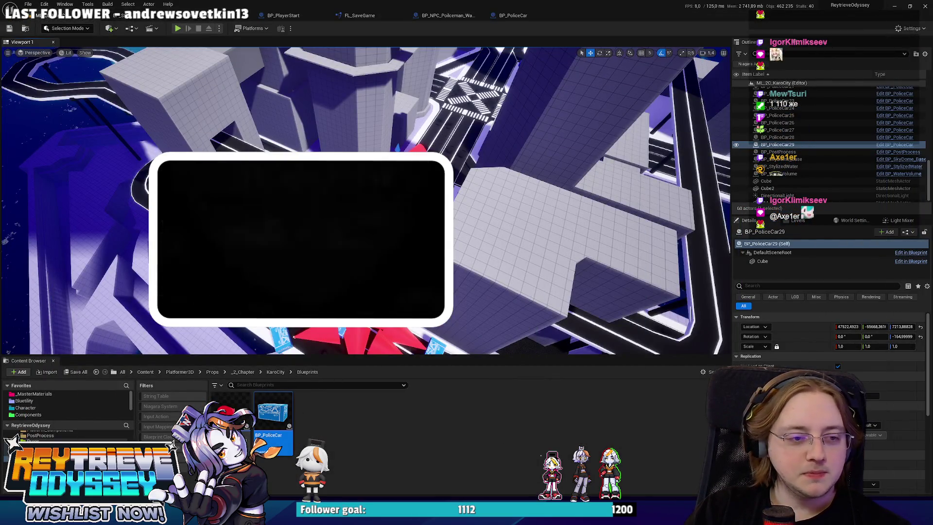
Step: Reimport the SM_KaroCity_Sketch_1 city mesh from its right-click menu in the viewport
{"action": "right_click", "coordinate": [481, 238]}
{"action": "left_click", "coordinate": [486, 246]}
{"action": "right_click", "coordinate": [272, 427]}
{"action": "mouse_move", "coordinate": [302, 310]}
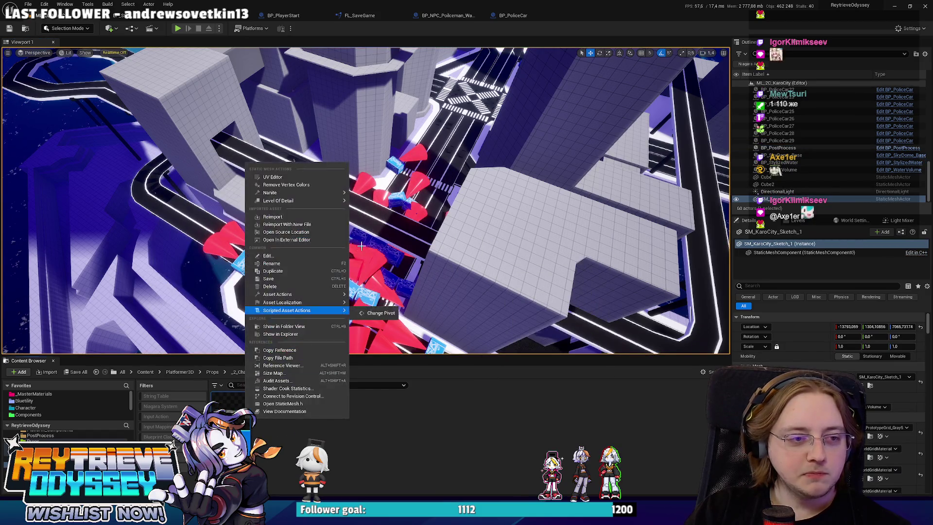
{"action": "left_click", "coordinate": [291, 216]}
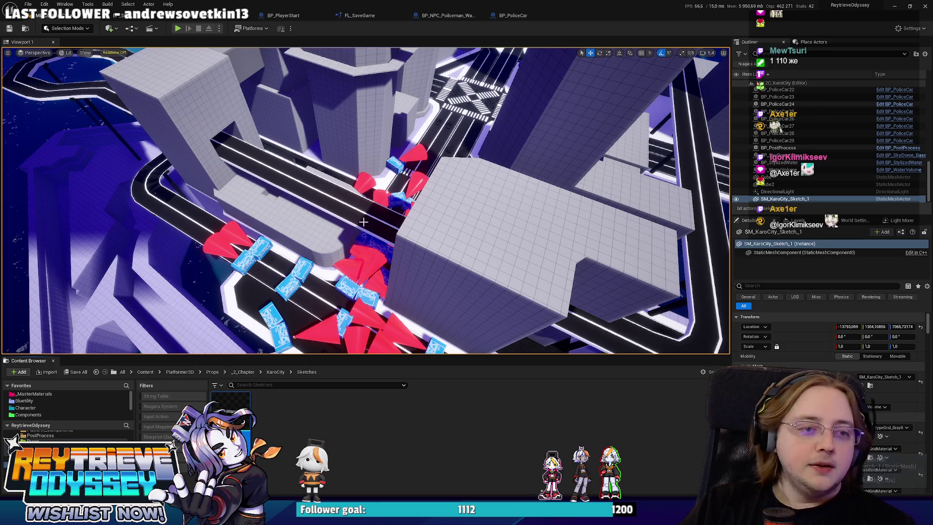
Step: Fly through the city to the police cars and delete BP_PoliceCar9
{"action": "left_click_drag", "start_coordinate": [432, 202], "coordinate": [370, 70]}
{"action": "left_click_drag", "start_coordinate": [355, 234], "coordinate": [354, 234]}
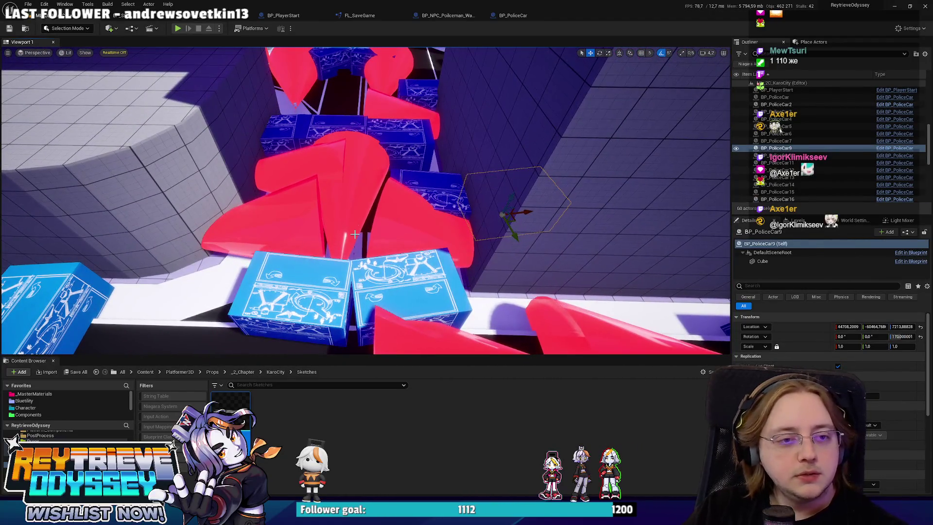
{"action": "key", "text": "Delete"}
{"action": "left_click", "coordinate": [435, 197]}
{"action": "left_click", "coordinate": [400, 215]}
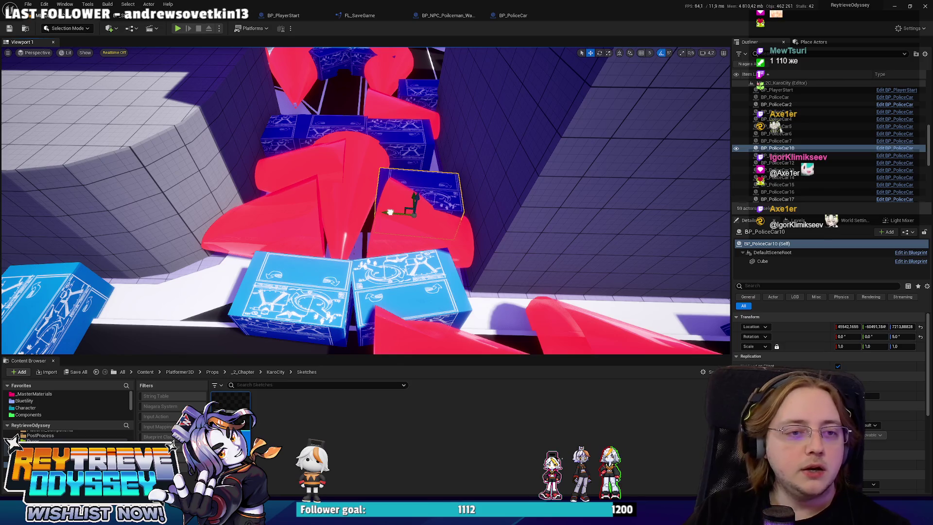
Step: Move policeman Watch5 to the left and shift its patrol point onto the blue block
{"action": "left_click_drag", "start_coordinate": [401, 215], "coordinate": [378, 208]}
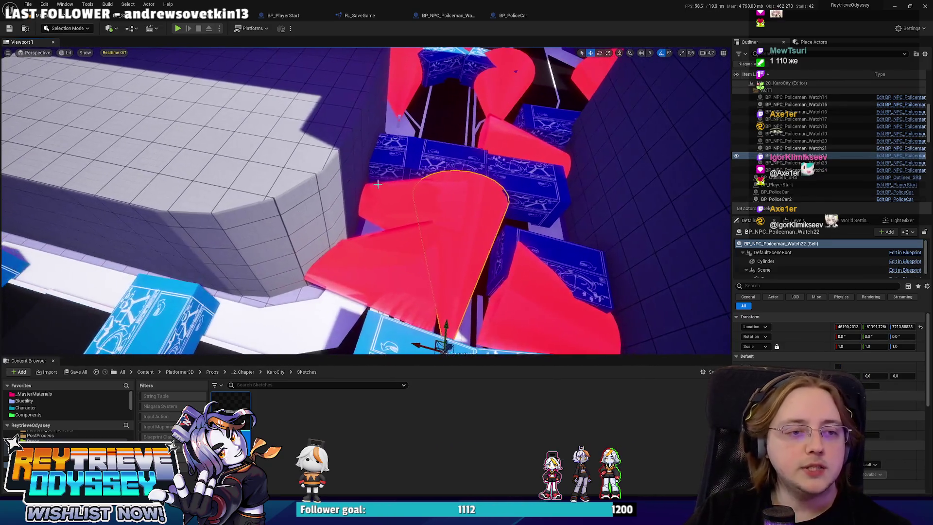
{"action": "left_click", "coordinate": [377, 208]}
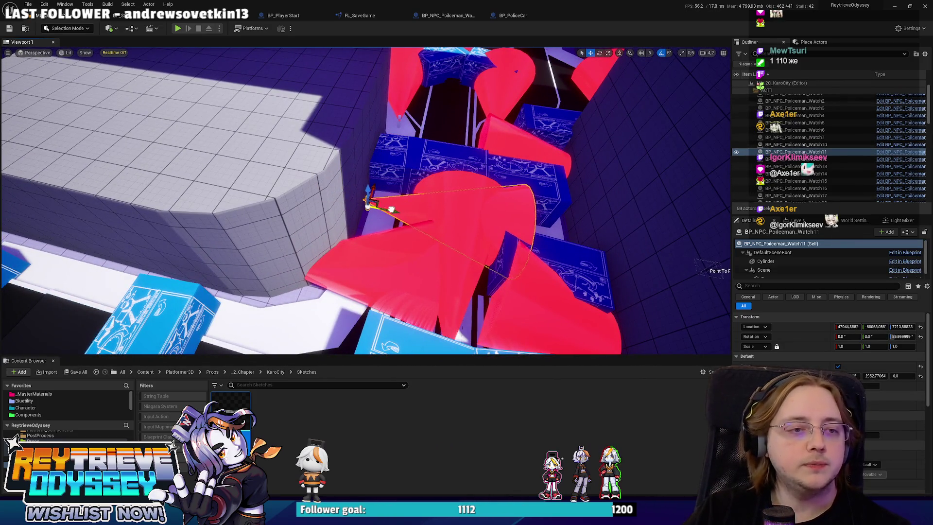
{"action": "left_click_drag", "start_coordinate": [545, 223], "coordinate": [537, 223]}
{"action": "left_click", "coordinate": [520, 227]}
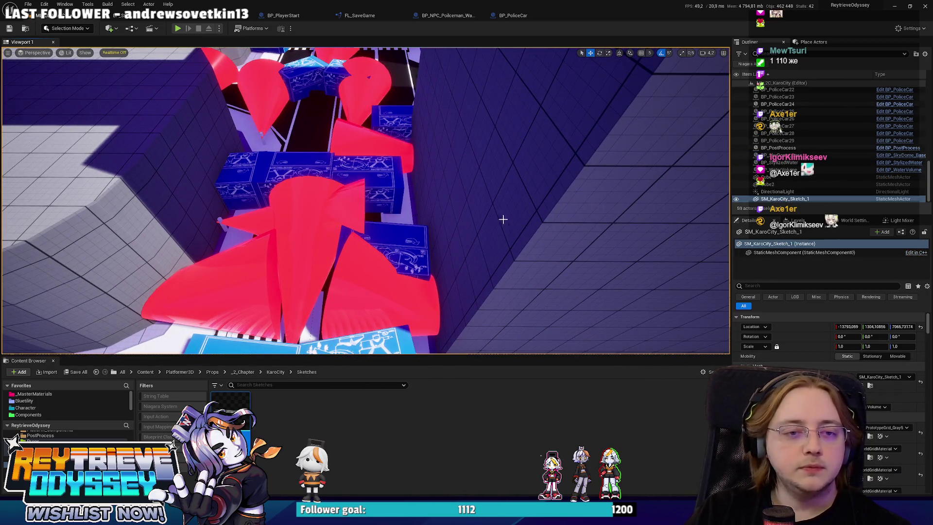
{"action": "key", "text": "ctrl+z"}
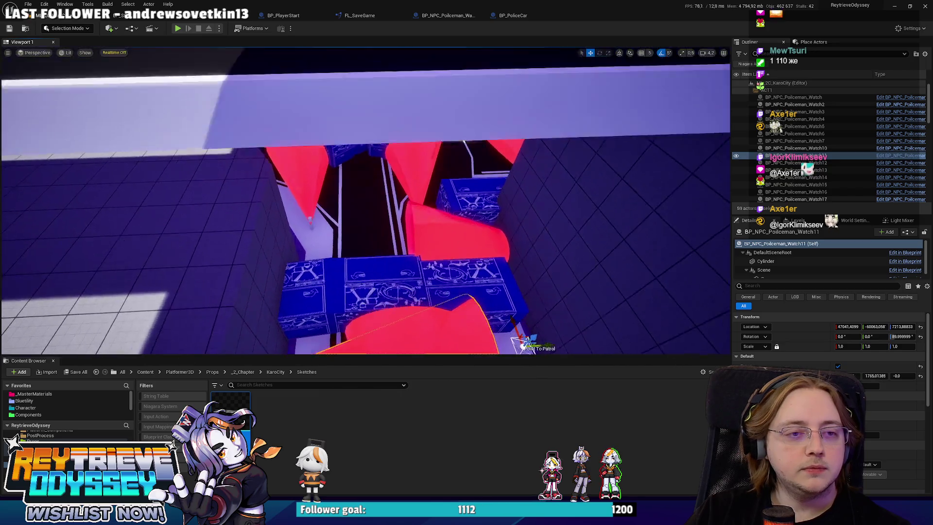
{"action": "left_click", "coordinate": [476, 241]}
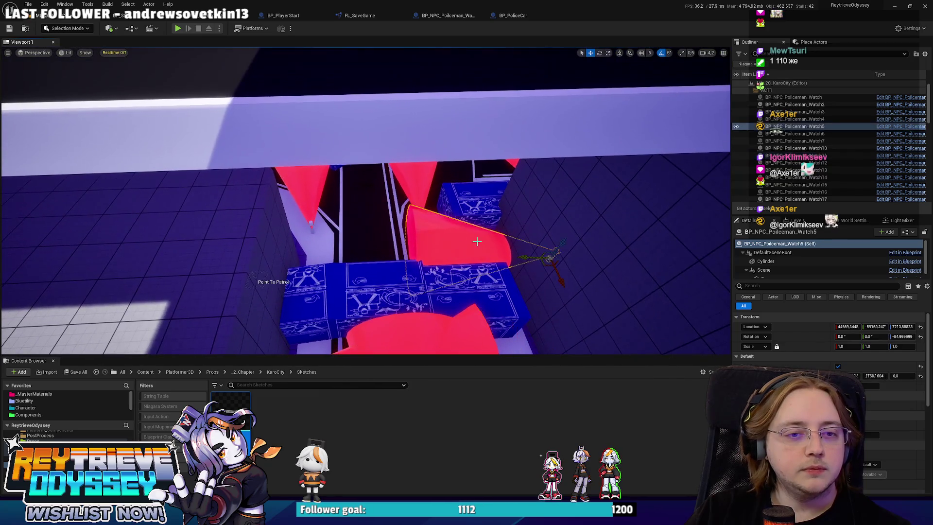
{"action": "left_click_drag", "start_coordinate": [528, 256], "coordinate": [465, 261]}
{"action": "left_click", "coordinate": [202, 272]}
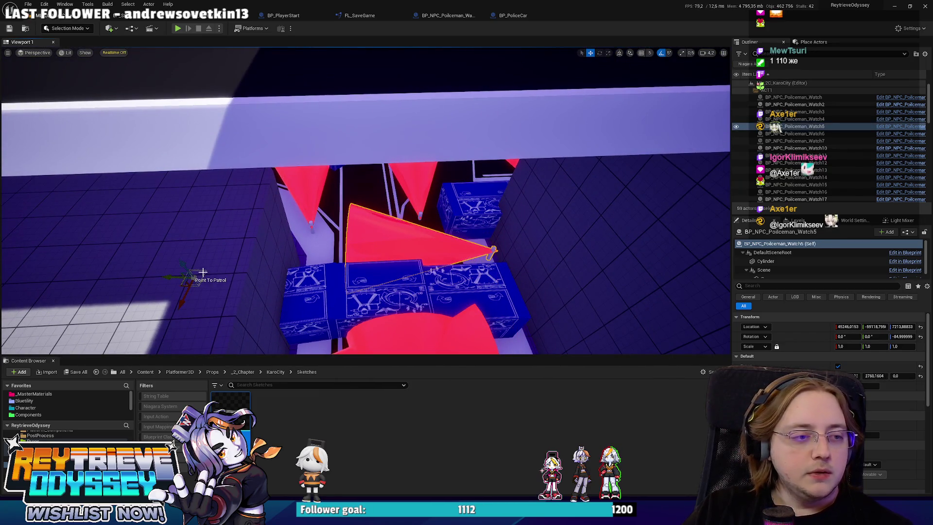
{"action": "left_click_drag", "start_coordinate": [161, 277], "coordinate": [286, 276]}
{"action": "mouse_move", "coordinate": [377, 292]}
{"action": "left_mouse_down"}
{"action": "mouse_move", "coordinate": [399, 277]}
{"action": "mouse_move", "coordinate": [377, 292]}
{"action": "mouse_move", "coordinate": [335, 272]}
{"action": "mouse_move", "coordinate": [444, 292]}
{"action": "mouse_move", "coordinate": [428, 301]}
{"action": "mouse_move", "coordinate": [448, 247]}
{"action": "mouse_move", "coordinate": [427, 161]}
{"action": "mouse_move", "coordinate": [462, 204]}
{"action": "mouse_move", "coordinate": [460, 248]}
{"action": "mouse_move", "coordinate": [382, 251]}
{"action": "mouse_move", "coordinate": [398, 262]}
{"action": "left_mouse_up"}
Step: Rotate BP_PoliceCar3 to -125 degrees so it follows the road
{"action": "left_click", "coordinate": [428, 160]}
{"action": "key", "text": "e"}
{"action": "key", "text": "w"}
{"action": "key", "text": "f"}
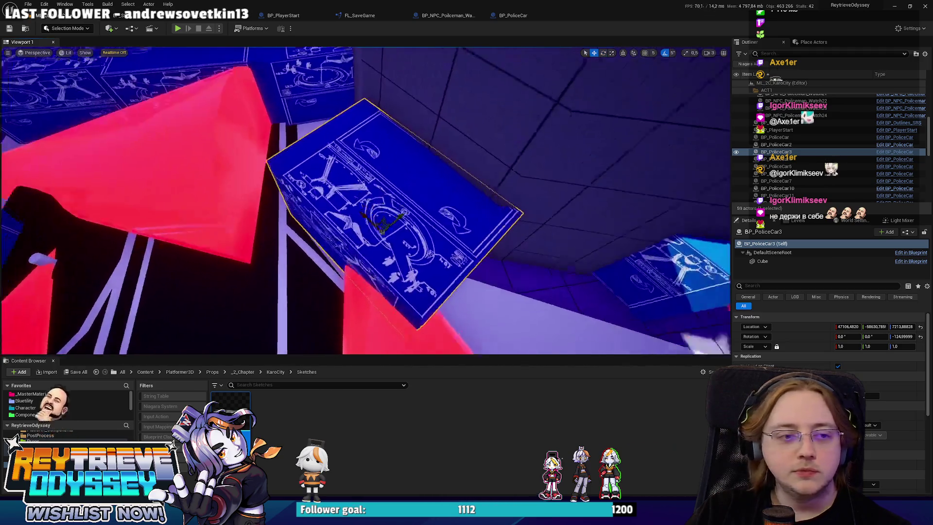
{"action": "scroll", "coordinate": [384, 223], "scroll_direction": "down", "scroll_amount": 3}
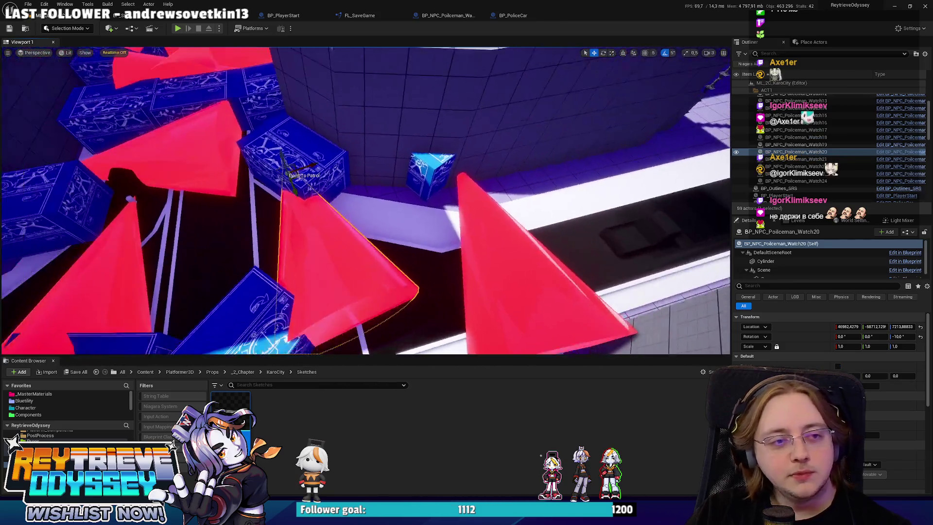
Step: Turn BP_PoliceCar4 slightly to line it up with the road
{"action": "left_click", "coordinate": [418, 240]}
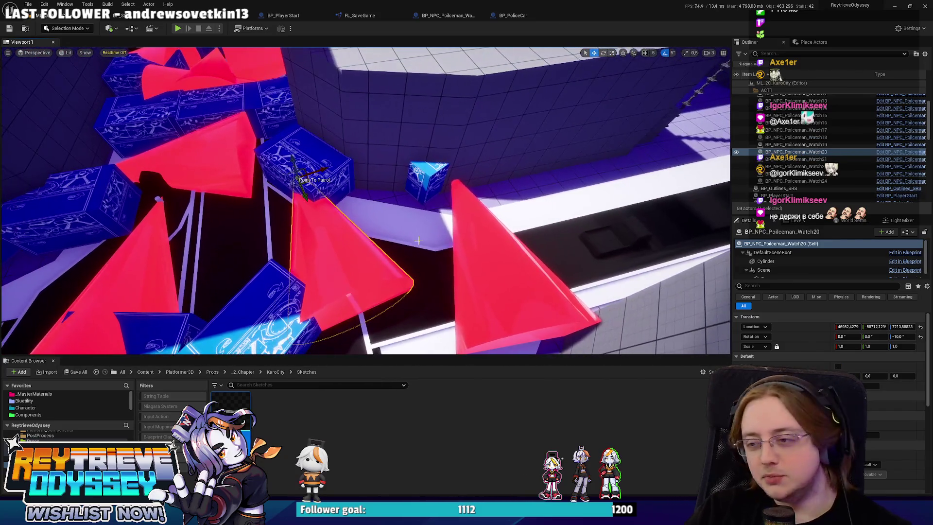
{"action": "left_click", "coordinate": [429, 178]}
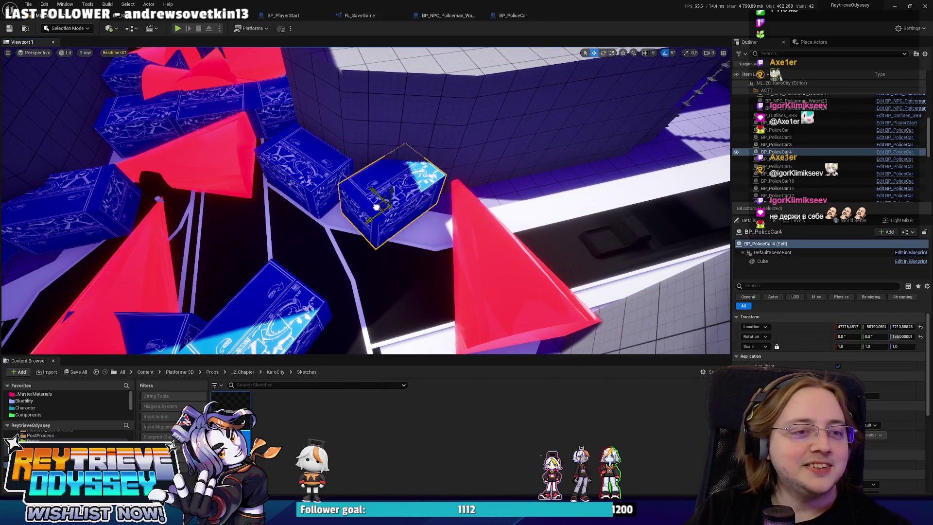
{"action": "key", "text": "e"}
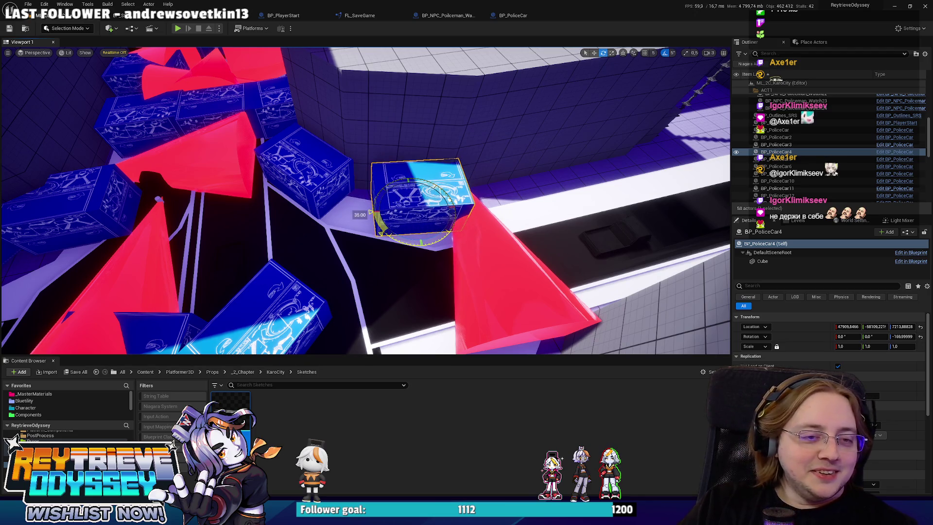
{"action": "key", "text": "w"}
{"action": "left_click_drag", "start_coordinate": [396, 203], "coordinate": [398, 206]}
{"action": "key", "text": "e"}
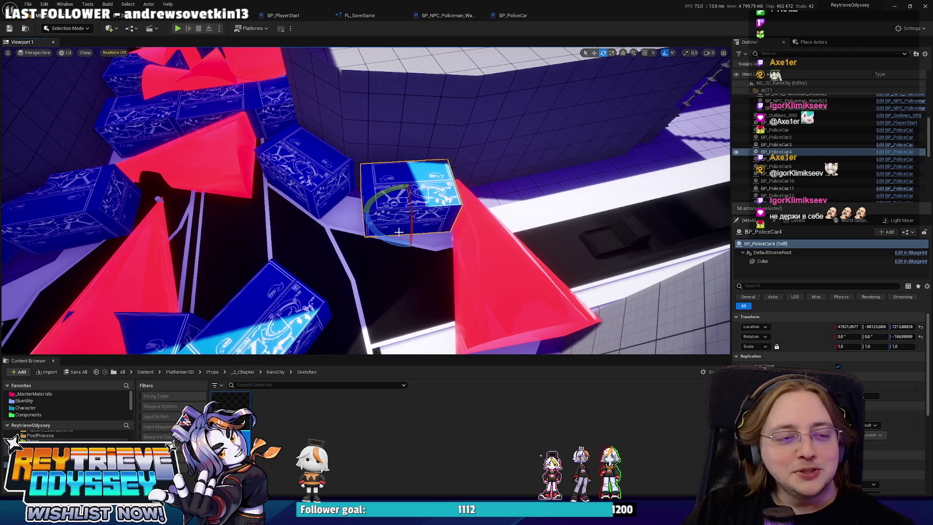
{"action": "key", "text": "w"}
{"action": "left_click", "coordinate": [459, 195]}
{"action": "mouse_move", "coordinate": [459, 195]}
{"action": "left_mouse_down"}
{"action": "mouse_move", "coordinate": [474, 215]}
{"action": "mouse_move", "coordinate": [384, 208]}
{"action": "mouse_move", "coordinate": [396, 170]}
{"action": "mouse_move", "coordinate": [412, 208]}
{"action": "left_mouse_up"}
Step: Rotate BP_PoliceCar2 along the road, adjusting it from -55° through -45° to -15°
{"action": "left_click", "coordinate": [396, 170]}
{"action": "key", "text": "e"}
{"action": "left_click_drag", "start_coordinate": [435, 256], "coordinate": [451, 227]}
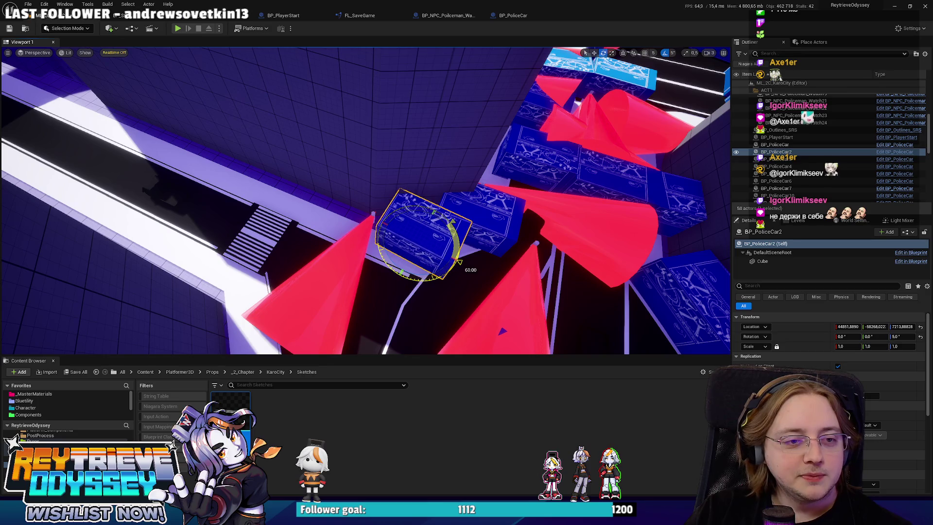
{"action": "key", "text": "w"}
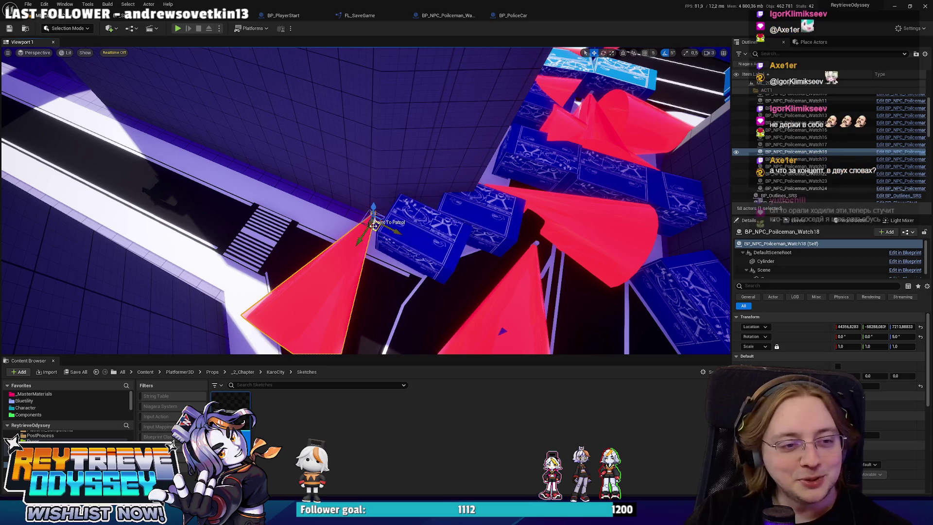
{"action": "left_click", "coordinate": [357, 218]}
{"action": "scroll", "coordinate": [435, 243], "scroll_direction": "up", "scroll_amount": 5}
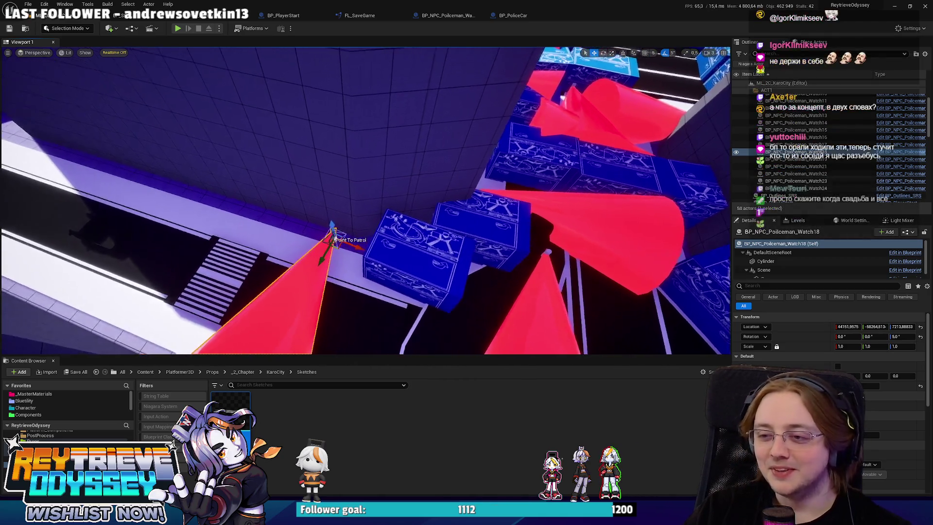
{"action": "left_click", "coordinate": [435, 242]}
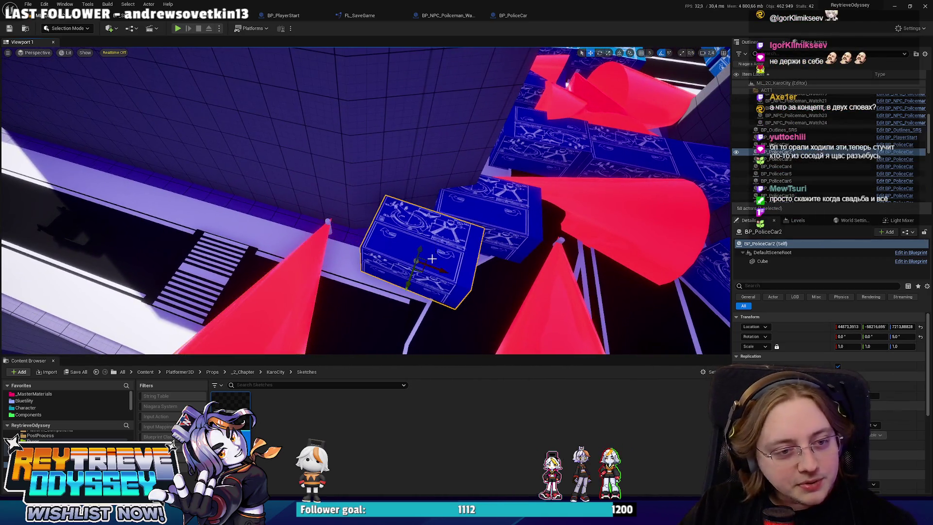
{"action": "left_click_drag", "start_coordinate": [418, 269], "coordinate": [417, 282]}
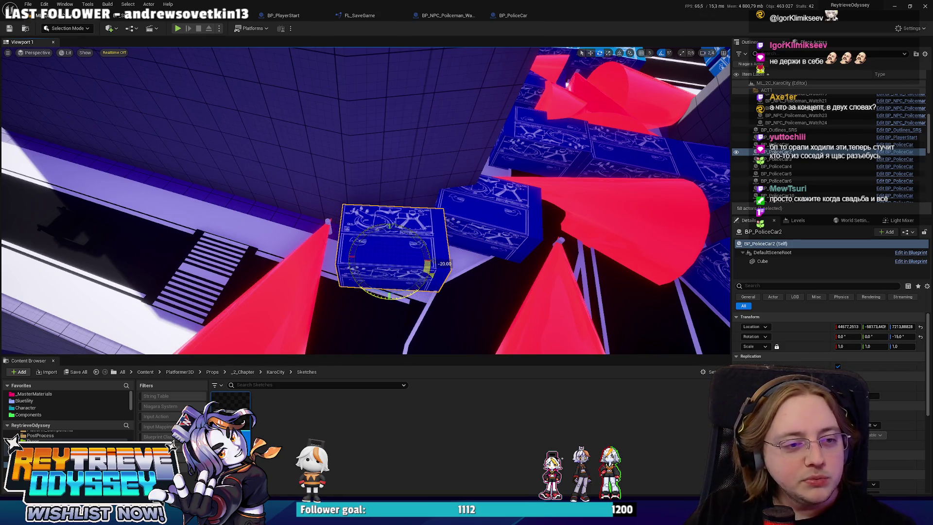
Step: Frame the neighbouring BP_PoliceCar and bring up its rotate gizmo
{"action": "left_click", "coordinate": [481, 214]}
{"action": "key", "text": "f"}
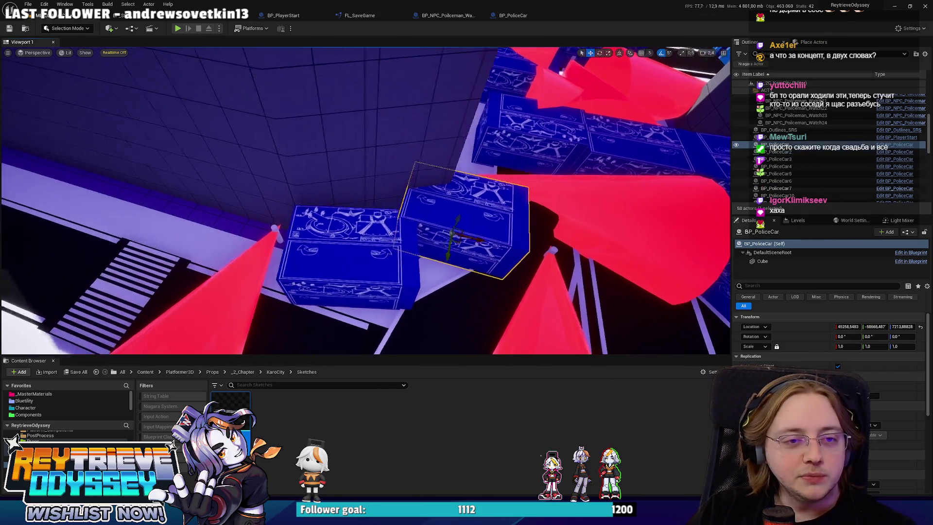
{"action": "scroll", "coordinate": [365, 200], "scroll_direction": "down", "scroll_amount": 10}
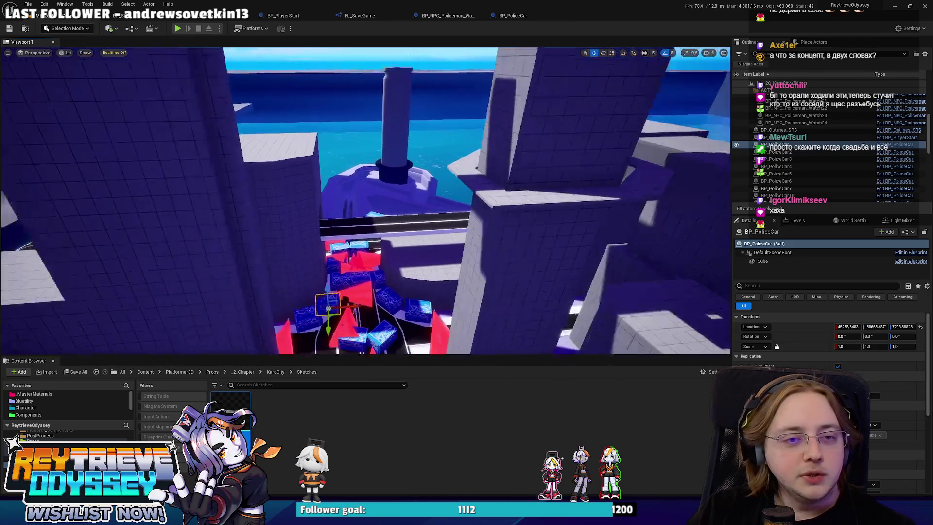
{"action": "scroll", "coordinate": [365, 200], "scroll_direction": "up", "scroll_amount": 10}
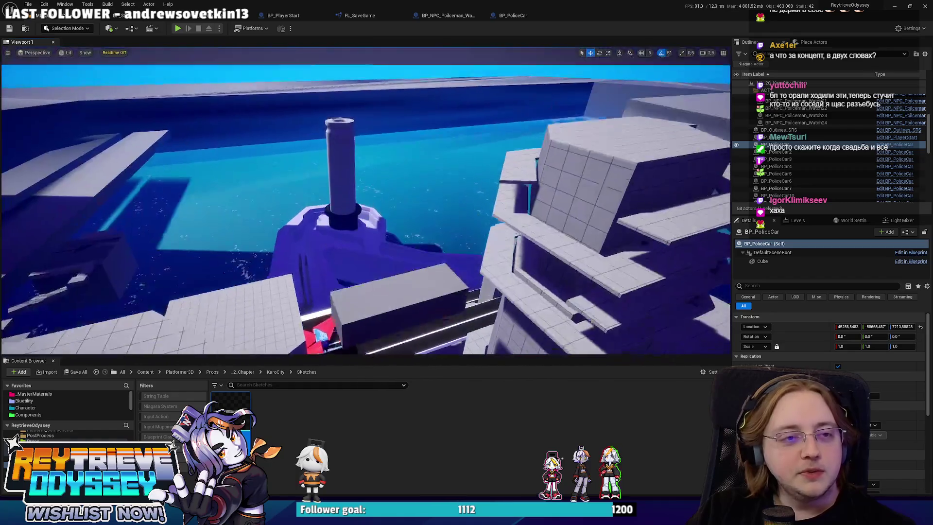
{"action": "mouse_move", "coordinate": [445, 244]}
{"action": "left_mouse_down"}
{"action": "mouse_move", "coordinate": [446, 263]}
{"action": "mouse_move", "coordinate": [446, 244]}
{"action": "left_mouse_up"}
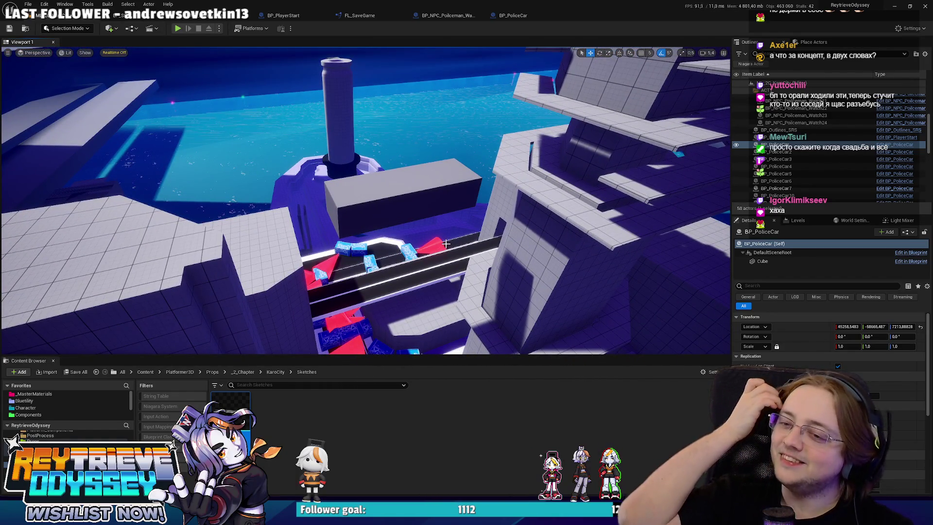
{"action": "mouse_move", "coordinate": [446, 244]}
{"action": "left_mouse_down"}
{"action": "mouse_move", "coordinate": [423, 267]}
{"action": "mouse_move", "coordinate": [415, 252]}
{"action": "mouse_move", "coordinate": [440, 250]}
{"action": "mouse_move", "coordinate": [381, 272]}
{"action": "left_mouse_up"}
{"action": "key", "text": "e"}
{"action": "key", "text": "e"}
{"action": "key", "text": "w"}
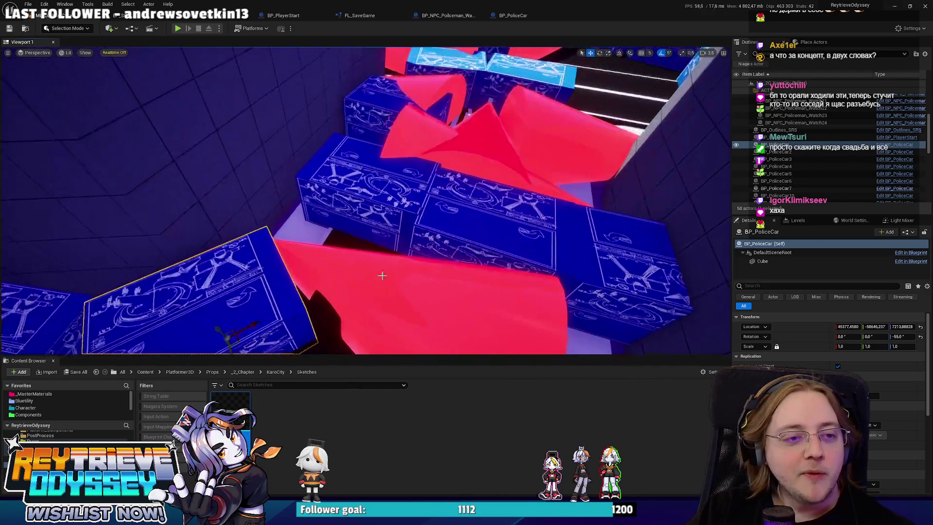
Step: Slide BP_PoliceCar5 along the road toward BP_PoliceCar6 and BP_PoliceCar7
{"action": "left_click", "coordinate": [381, 272]}
{"action": "mouse_move", "coordinate": [253, 244]}
{"action": "left_mouse_down"}
{"action": "mouse_move", "coordinate": [257, 272]}
{"action": "mouse_move", "coordinate": [252, 243]}
{"action": "mouse_move", "coordinate": [203, 243]}
{"action": "mouse_move", "coordinate": [329, 208]}
{"action": "mouse_move", "coordinate": [334, 229]}
{"action": "left_mouse_up"}
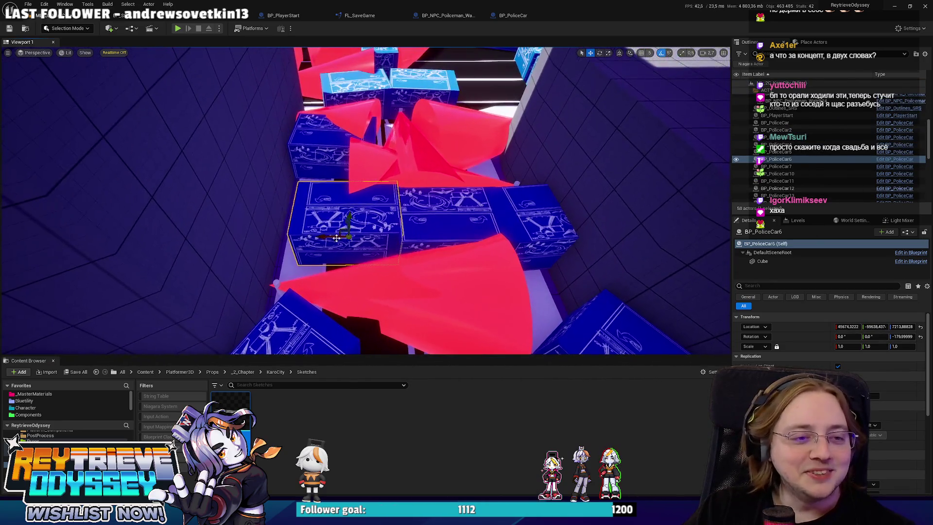
{"action": "left_click", "coordinate": [312, 237]}
{"action": "left_click", "coordinate": [455, 246]}
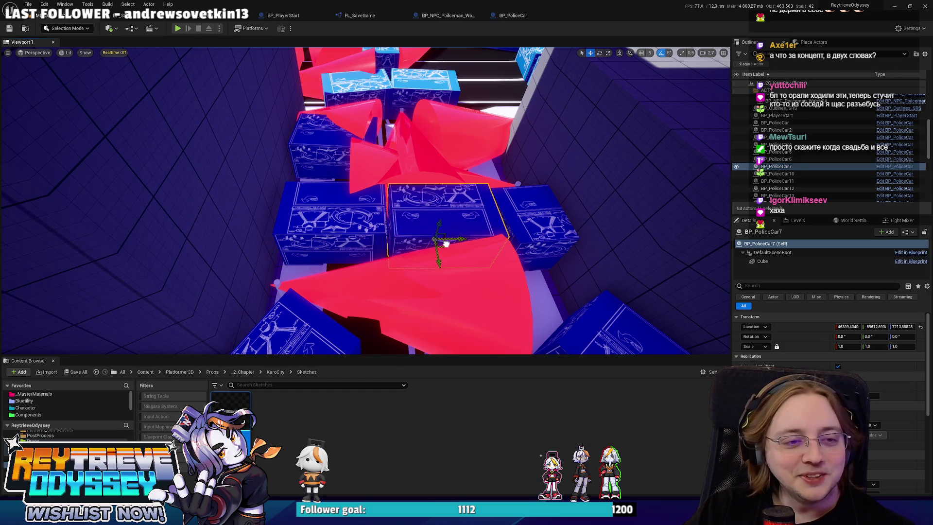
{"action": "left_click", "coordinate": [540, 224]}
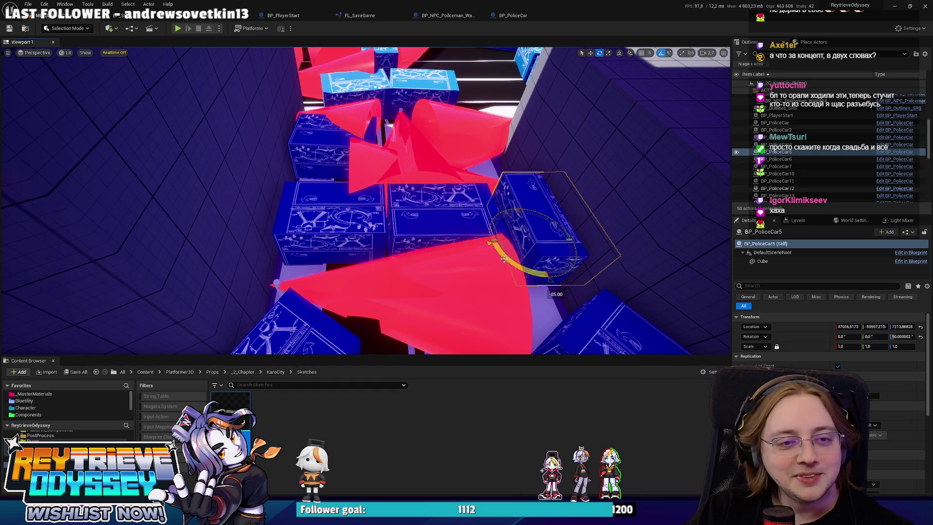
{"action": "left_click_drag", "start_coordinate": [505, 239], "coordinate": [506, 250]}
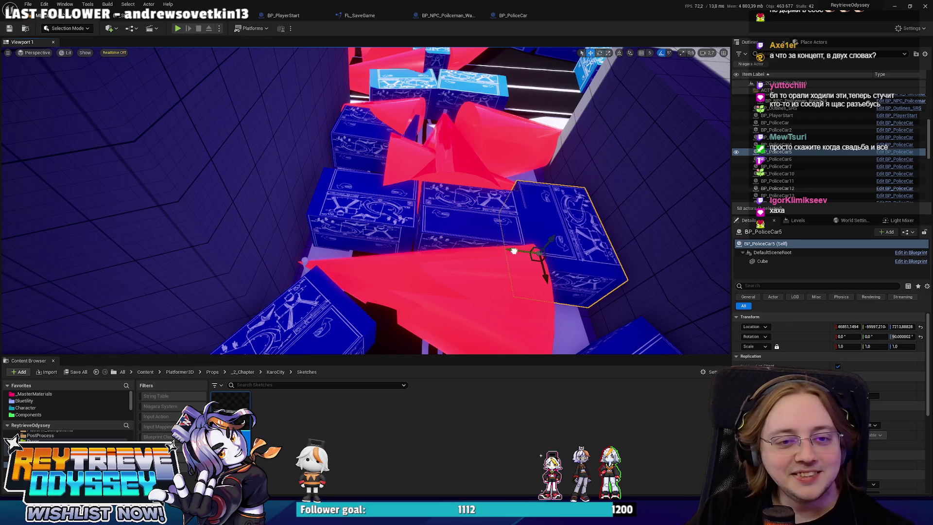
Step: Frame BP_PoliceCar6 and BP_PoliceCar7 together, then focus on the Watch10 cone
{"action": "left_click", "coordinate": [489, 231]}
{"action": "left_click", "coordinate": [381, 240], "text": "ctrl"}
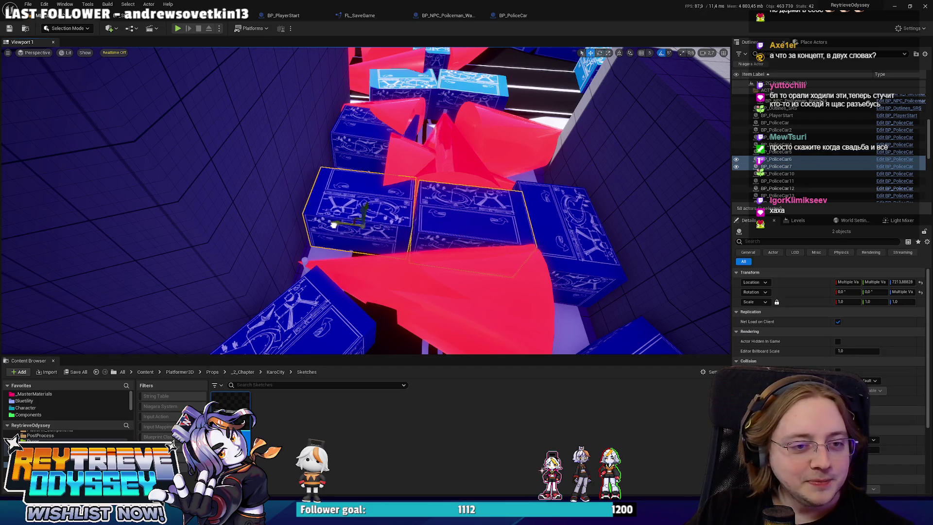
{"action": "key", "text": "f"}
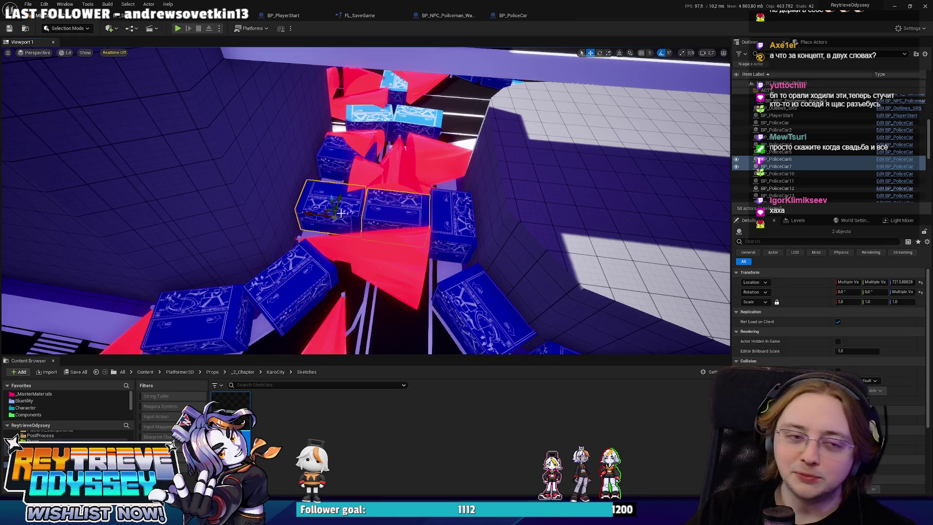
{"action": "mouse_move", "coordinate": [341, 212]}
{"action": "left_mouse_down"}
{"action": "mouse_move", "coordinate": [291, 199]}
{"action": "mouse_move", "coordinate": [311, 209]}
{"action": "left_mouse_up"}
{"action": "left_click", "coordinate": [369, 272]}
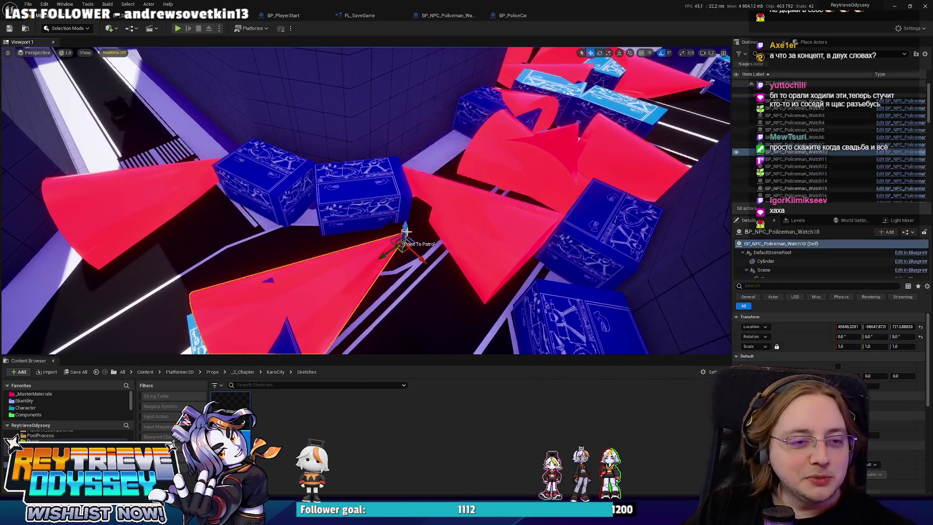
{"action": "key", "text": "f"}
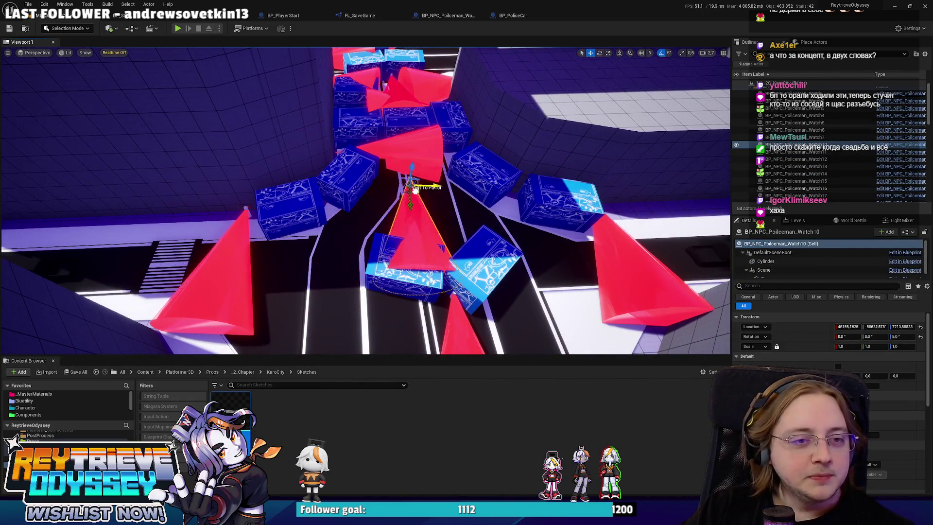
{"action": "left_click_drag", "start_coordinate": [418, 190], "coordinate": [409, 199]}
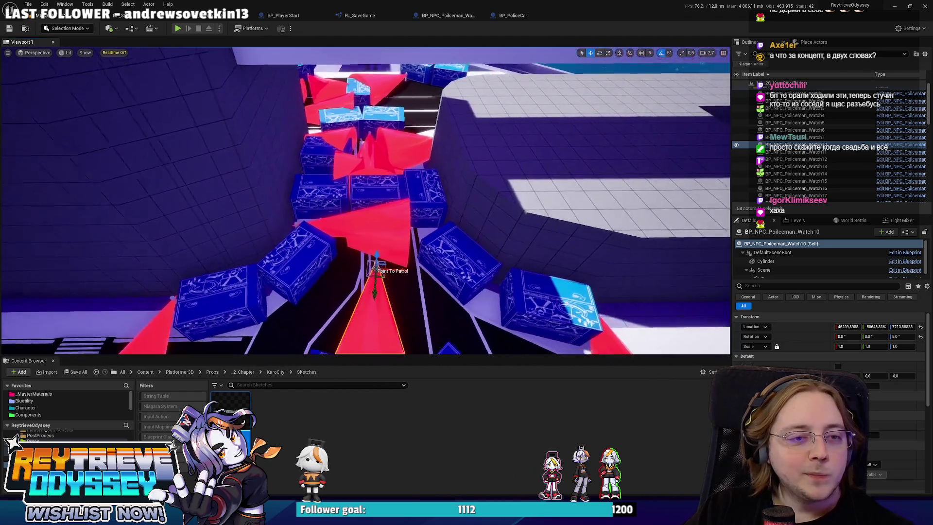
{"action": "left_click_drag", "start_coordinate": [369, 272], "coordinate": [369, 239]}
Step: Pick out the BP_NPC_Policeman_Watch23 cone from the overlapping patrol cones
{"action": "left_click", "coordinate": [389, 281]}
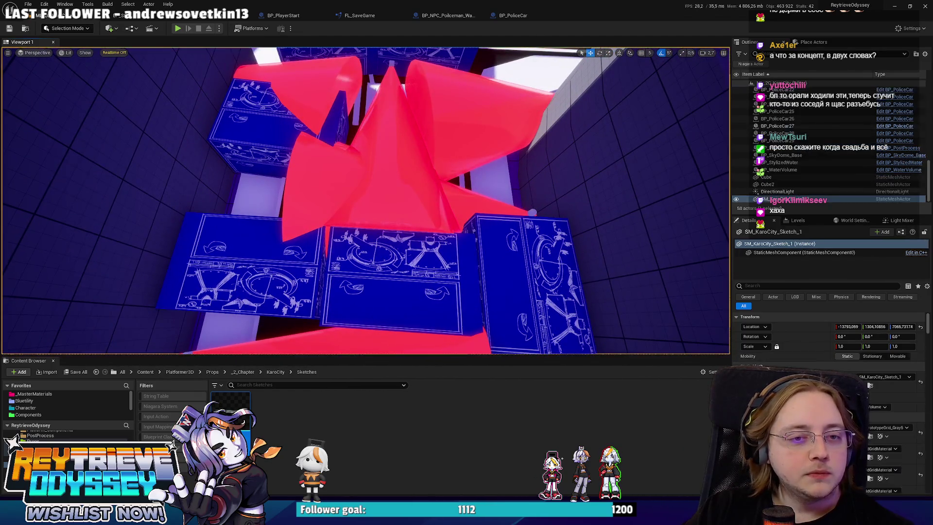
{"action": "left_click", "coordinate": [395, 204]}
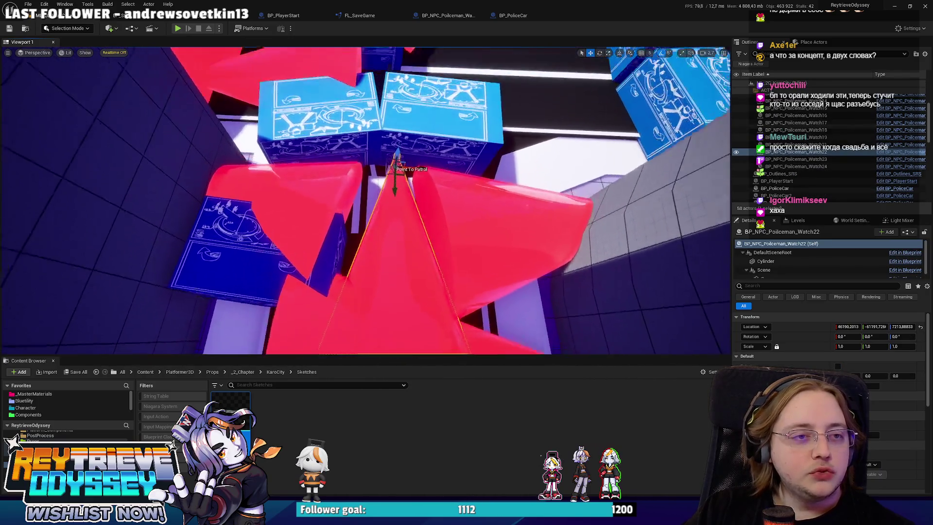
{"action": "left_click", "coordinate": [295, 195]}
{"action": "key", "text": "ctrl+z"}
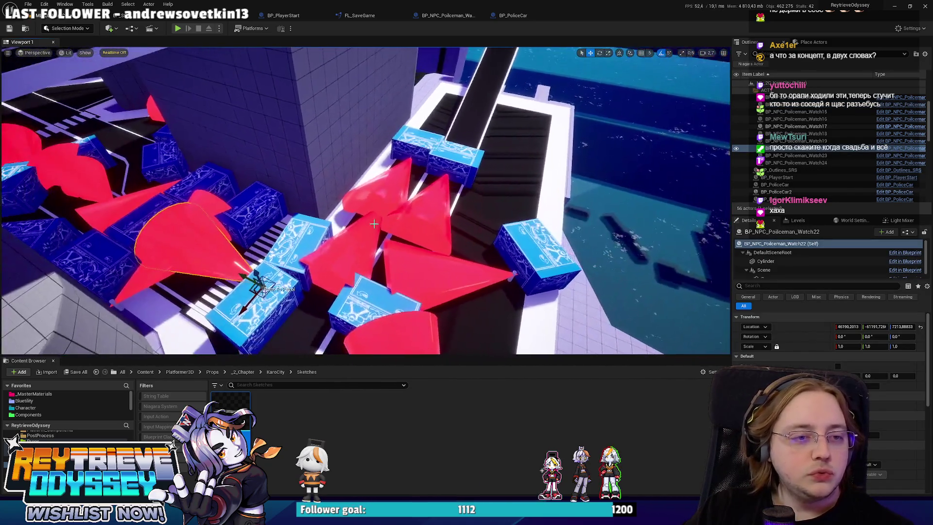
{"action": "left_click", "coordinate": [405, 237]}
Step: Delete the extra Watch23 policeman and fly the view down the city road
{"action": "key", "text": "Delete"}
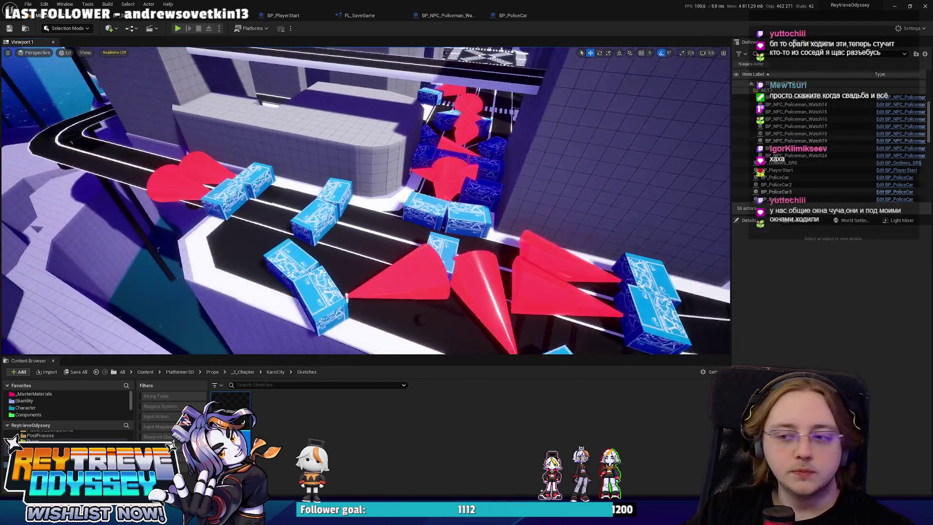
{"action": "left_click_drag", "start_coordinate": [347, 295], "coordinate": [424, 237]}
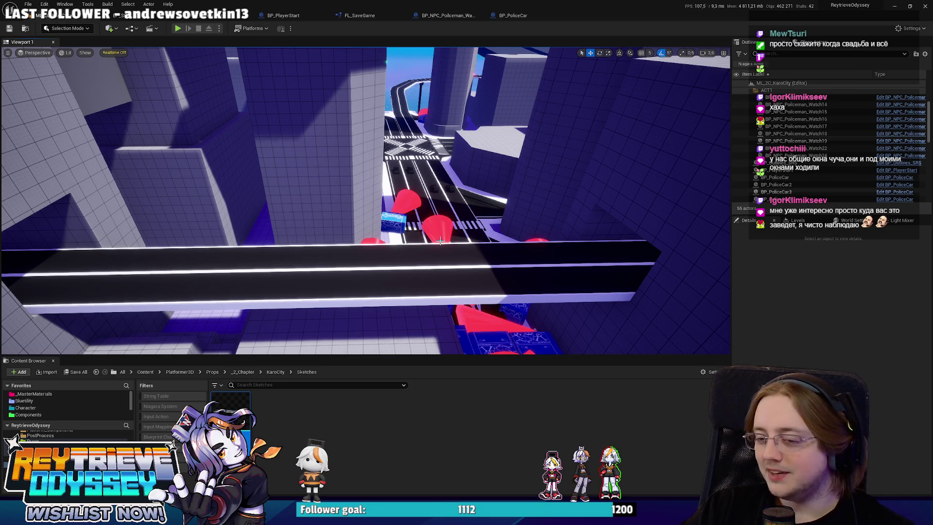
{"action": "left_click_drag", "start_coordinate": [446, 240], "coordinate": [449, 239]}
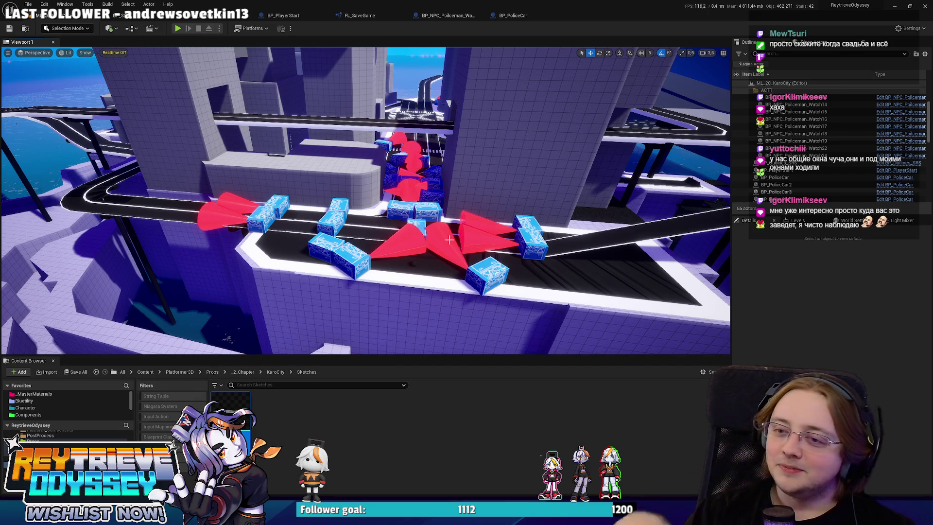
{"action": "scroll", "coordinate": [507, 216], "scroll_direction": "up", "scroll_amount": 1}
{"action": "key", "text": "w"}
{"action": "key", "text": "w"}
{"action": "key", "text": "w"}
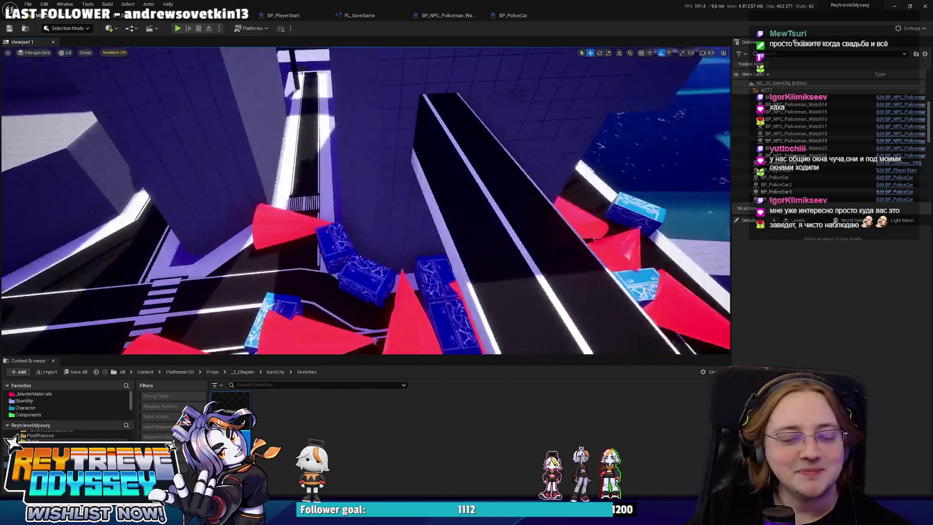
{"action": "left_click_drag", "start_coordinate": [364, 200], "coordinate": [374, 189]}
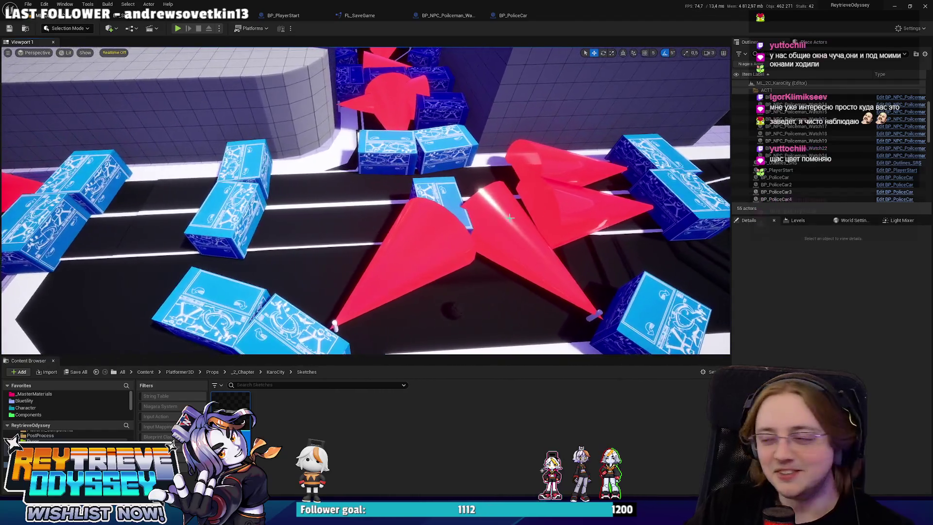
{"action": "left_click_drag", "start_coordinate": [510, 217], "coordinate": [508, 228]}
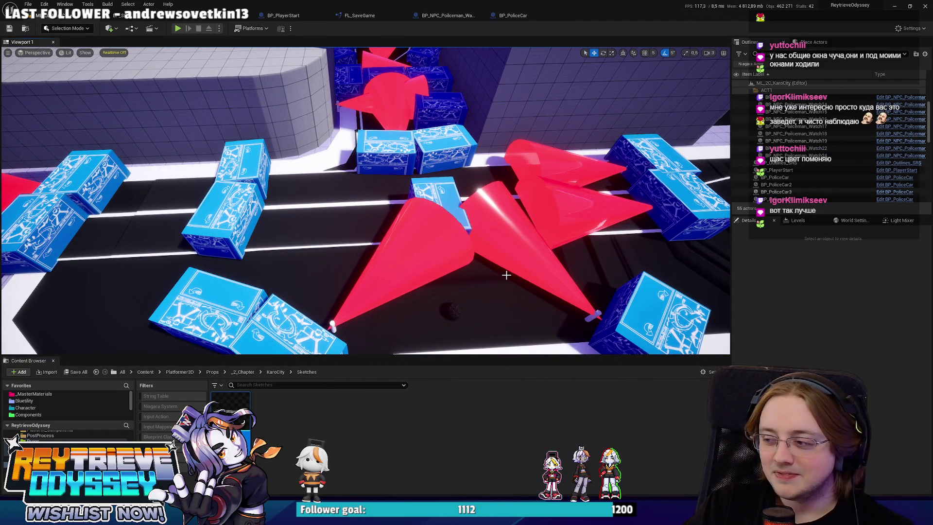
Step: Turn the BP_NPC_Policeman_Watch4 cone 10° on Z, from 50° to 40°
{"action": "left_click", "coordinate": [403, 290]}
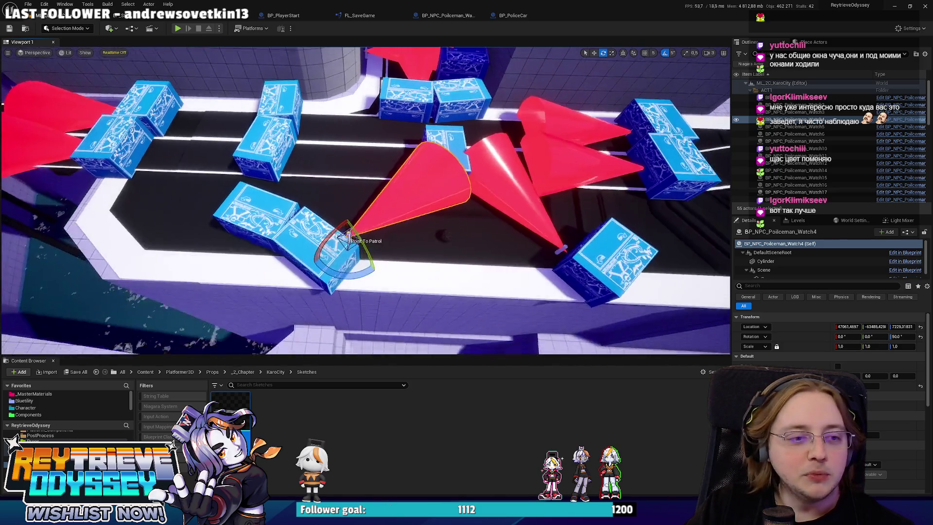
{"action": "left_click_drag", "start_coordinate": [325, 227], "coordinate": [310, 234]}
{"action": "key", "text": "w"}
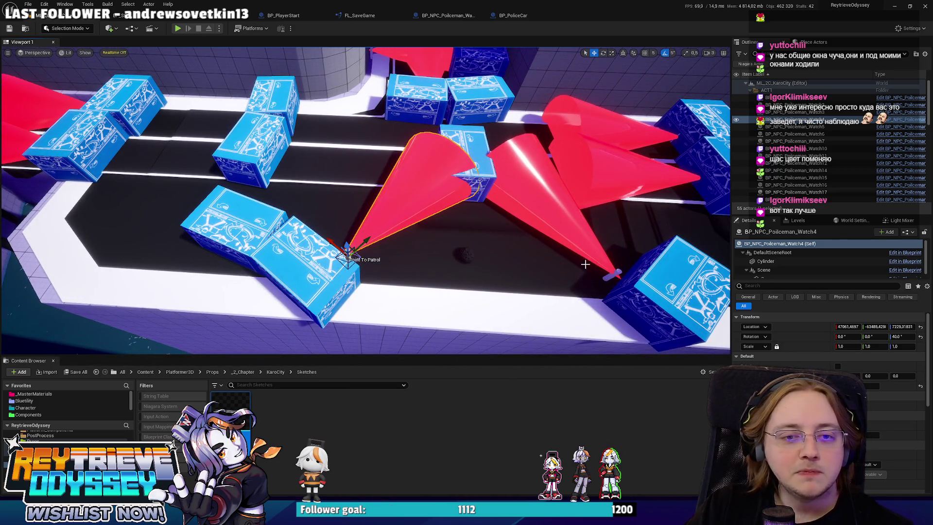
{"action": "left_click", "coordinate": [608, 269]}
{"action": "left_click_drag", "start_coordinate": [593, 255], "coordinate": [640, 200]}
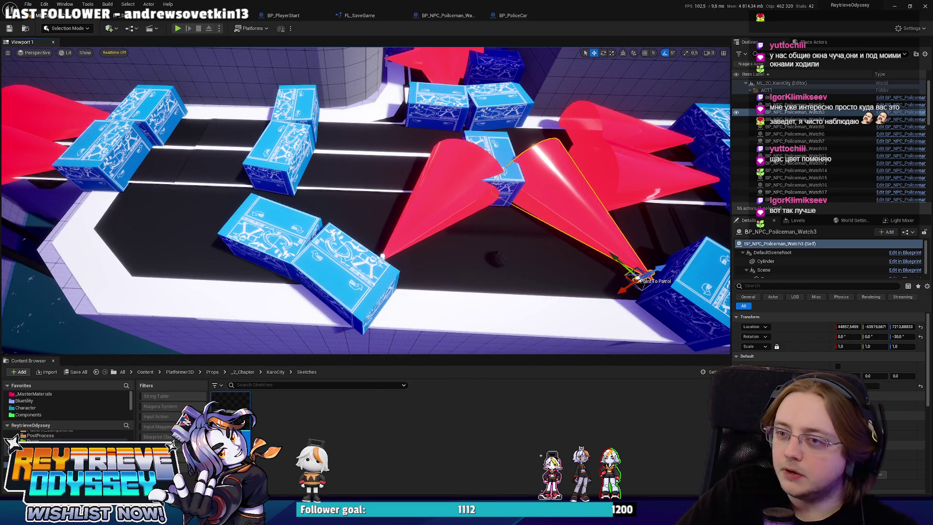
{"action": "left_click_drag", "start_coordinate": [381, 257], "coordinate": [382, 206]}
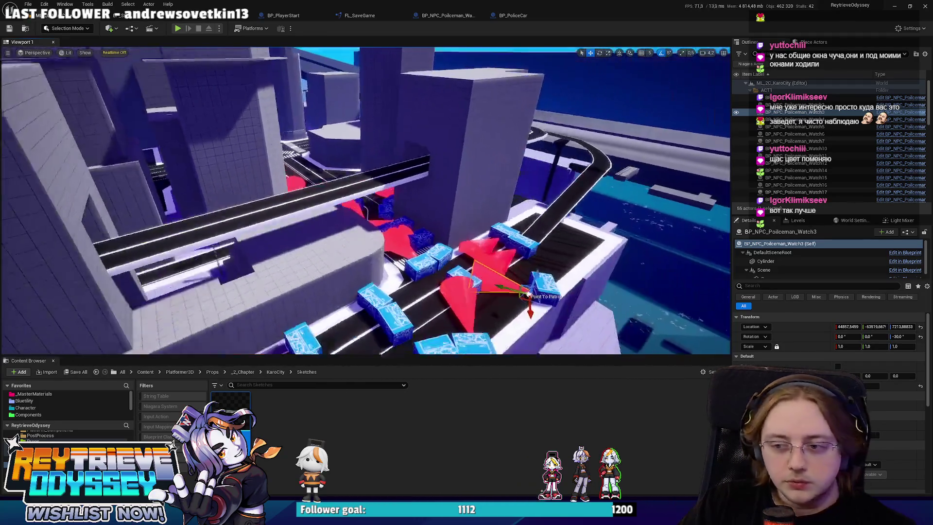
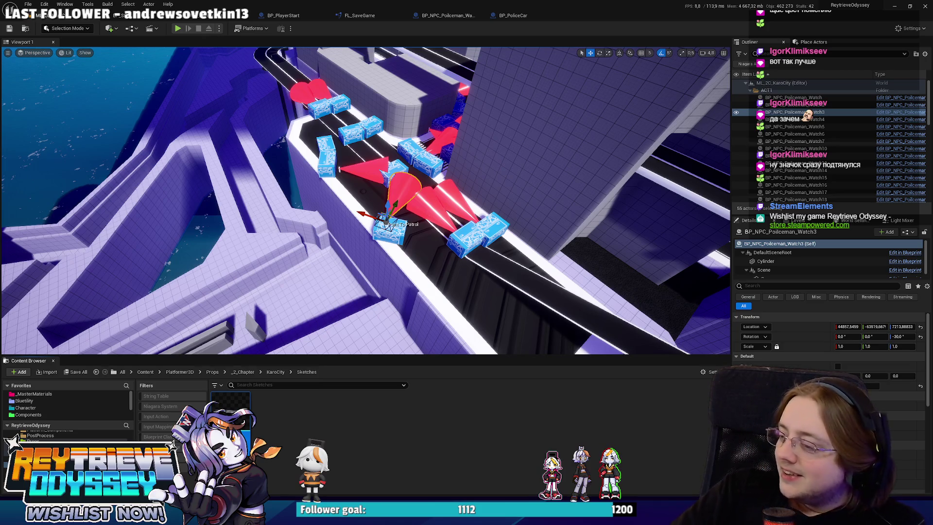
Step: Turn off viewport Realtime and fly the camera past the blue crates to the policeman's patrol spot
{"action": "key", "text": "ctrl+r"}
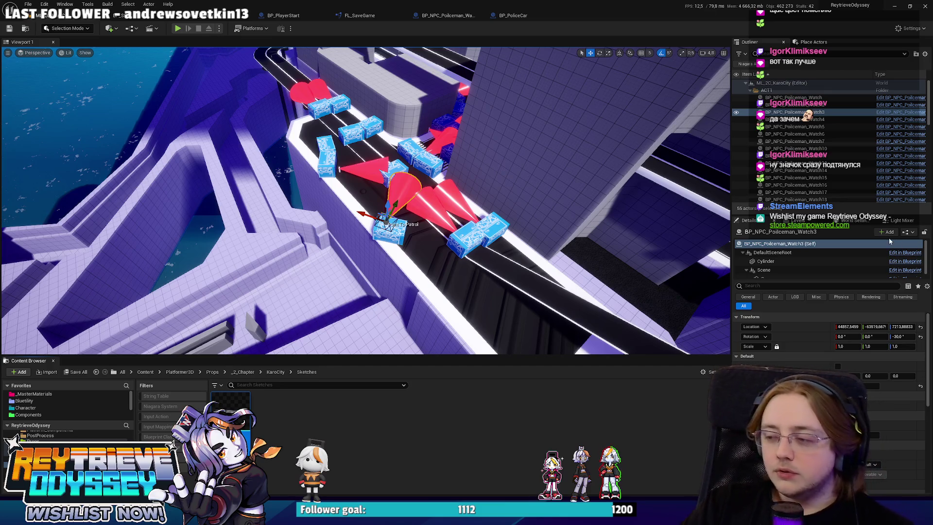
{"action": "left_click_drag", "start_coordinate": [365, 194], "coordinate": [379, 180]}
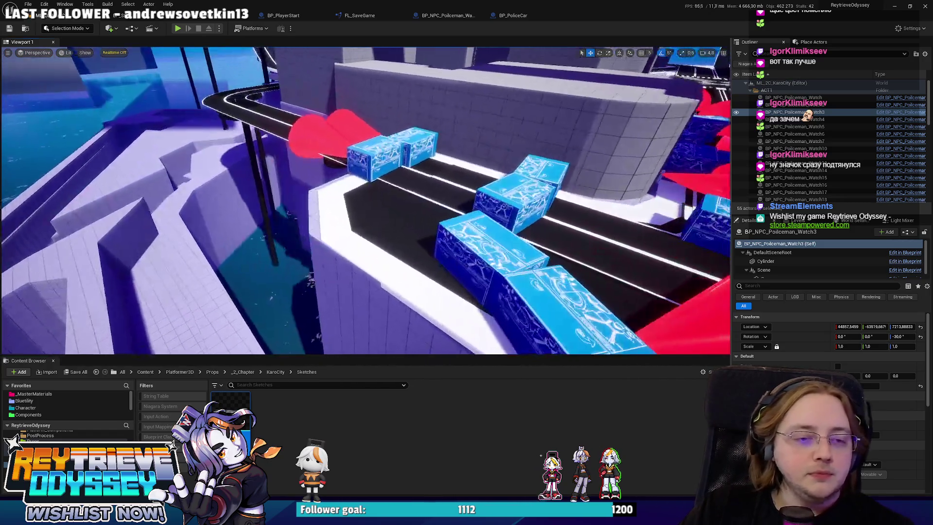
{"action": "left_click_drag", "start_coordinate": [447, 225], "coordinate": [447, 224]}
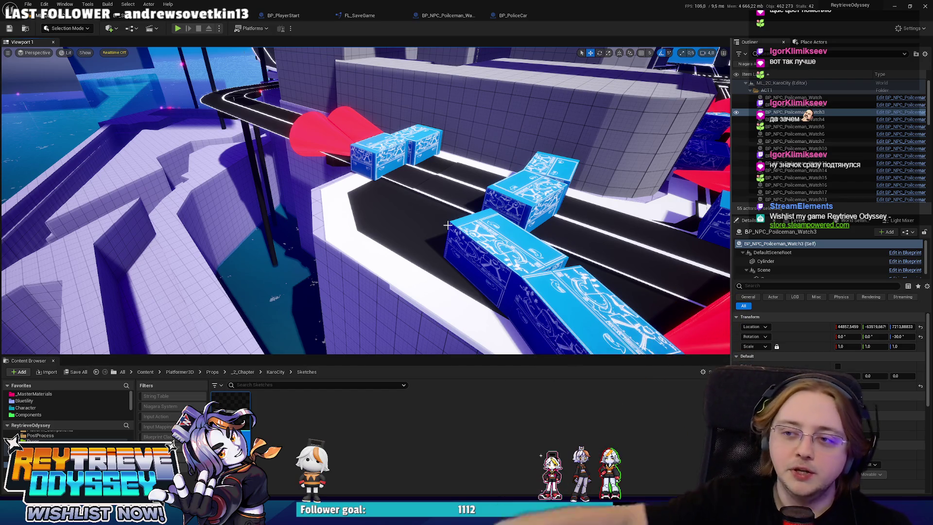
{"action": "mouse_move", "coordinate": [420, 187]}
{"action": "left_mouse_down"}
{"action": "mouse_move", "coordinate": [423, 175]}
{"action": "mouse_move", "coordinate": [411, 193]}
{"action": "left_mouse_up"}
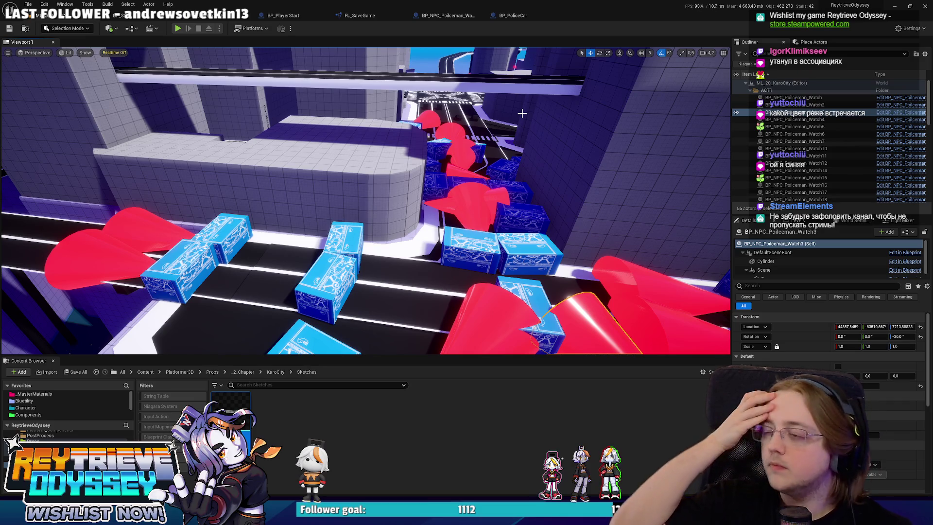
{"action": "mouse_move", "coordinate": [522, 113]}
{"action": "left_mouse_down"}
{"action": "mouse_move", "coordinate": [503, 124]}
{"action": "mouse_move", "coordinate": [513, 117]}
{"action": "mouse_move", "coordinate": [508, 108]}
{"action": "mouse_move", "coordinate": [512, 122]}
{"action": "mouse_move", "coordinate": [538, 103]}
{"action": "left_mouse_up"}
Step: Save the level and swing the view over the street props toward the city intersection
{"action": "key", "text": "ctrl+s"}
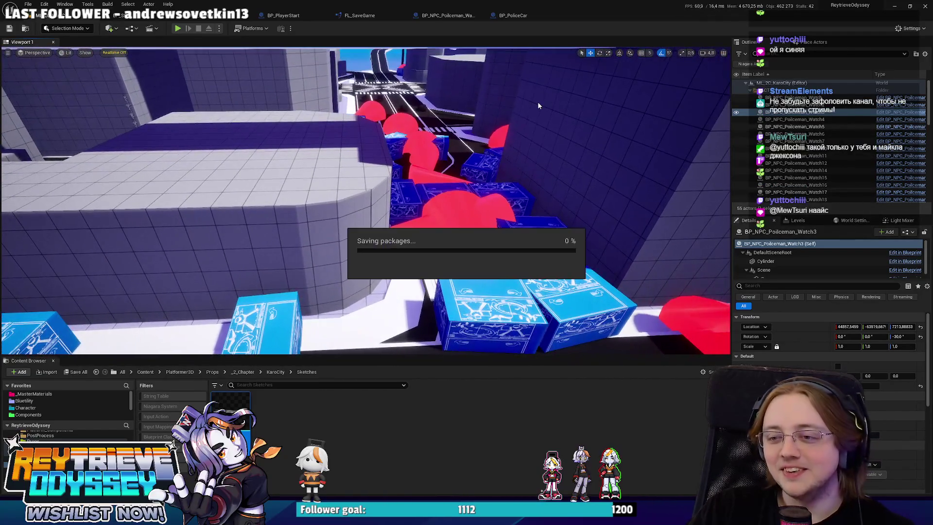
{"action": "mouse_move", "coordinate": [516, 132]}
{"action": "left_mouse_down"}
{"action": "mouse_move", "coordinate": [508, 125]}
{"action": "mouse_move", "coordinate": [517, 139]}
{"action": "mouse_move", "coordinate": [496, 153]}
{"action": "mouse_move", "coordinate": [493, 141]}
{"action": "left_mouse_up"}
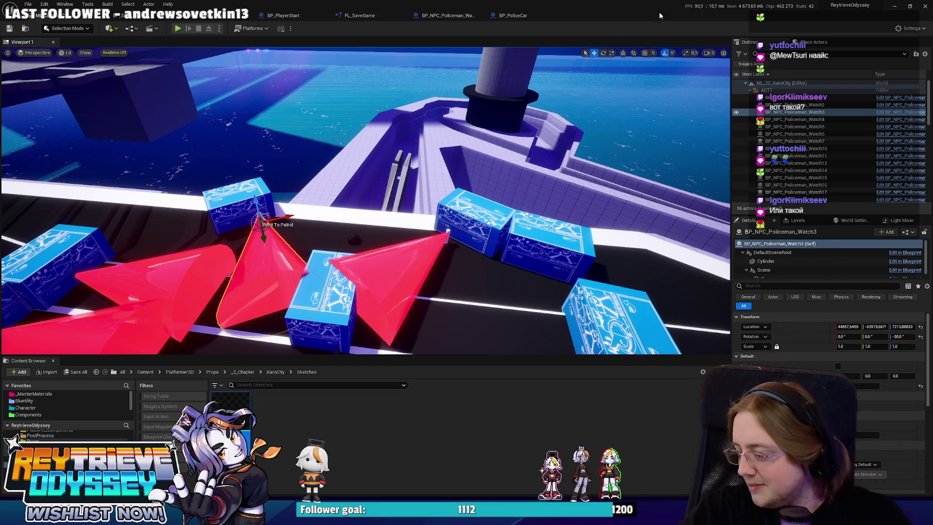
{"action": "mouse_move", "coordinate": [642, 146]}
{"action": "left_mouse_down"}
{"action": "mouse_move", "coordinate": [607, 160]}
{"action": "mouse_move", "coordinate": [568, 158]}
{"action": "mouse_move", "coordinate": [582, 178]}
{"action": "left_mouse_up"}
Step: Start a fullscreen Play In Editor session and run the character over the wall onto the crosswalk
{"action": "key", "text": "alt+p"}
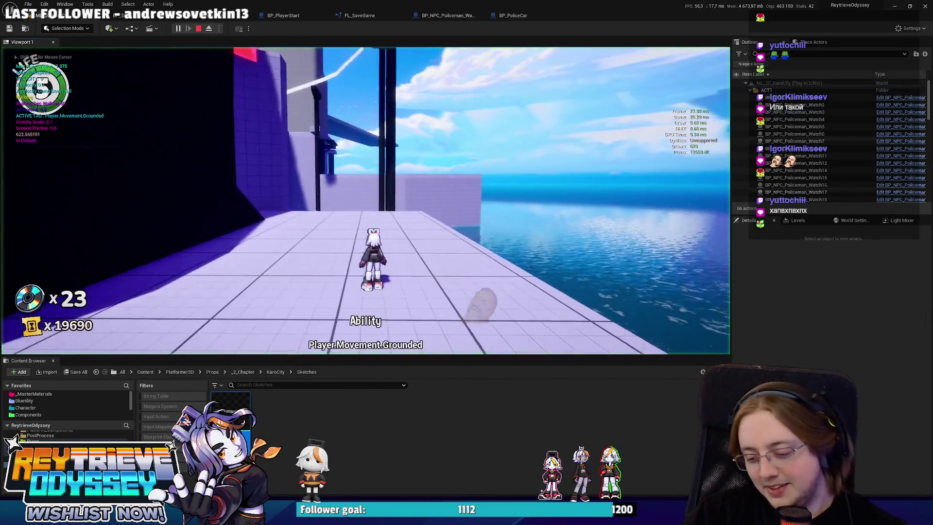
{"action": "key", "text": "F11"}
{"action": "key", "text": "space"}
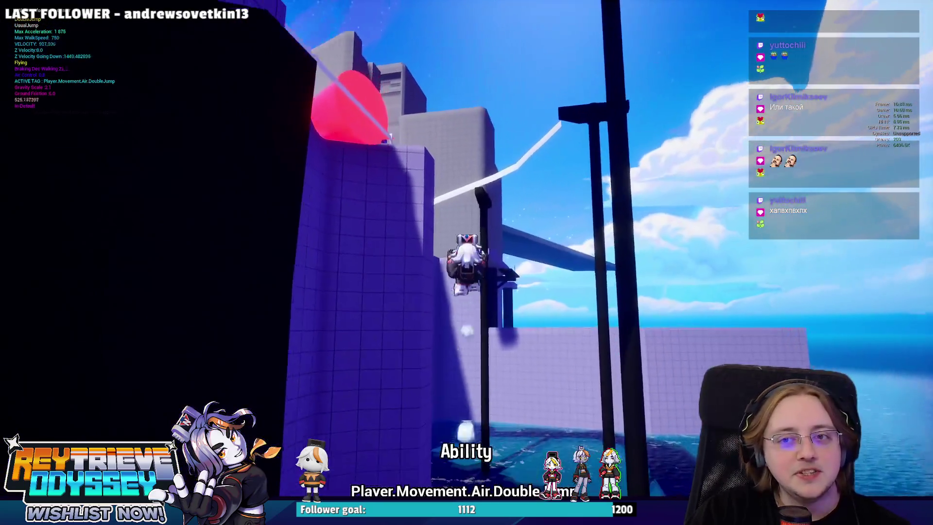
{"action": "key", "text": "w"}
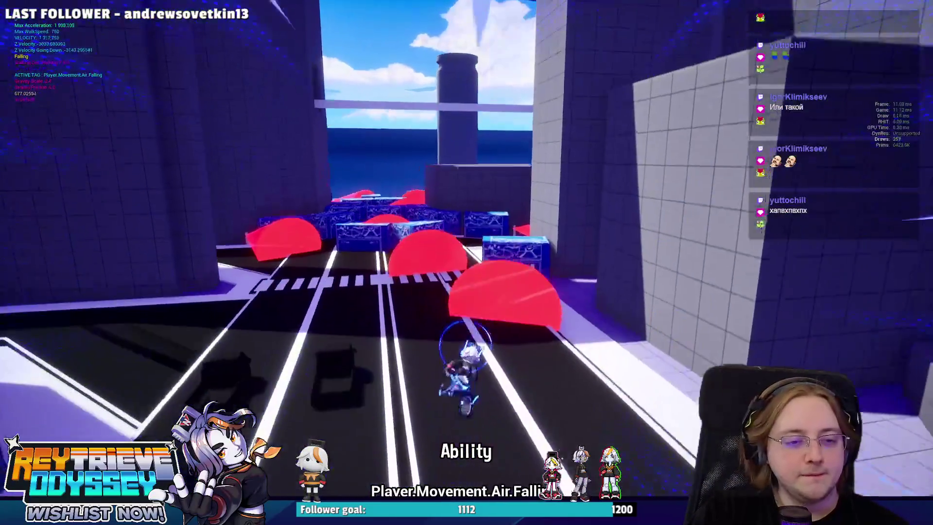
{"action": "key", "text": "shift"}
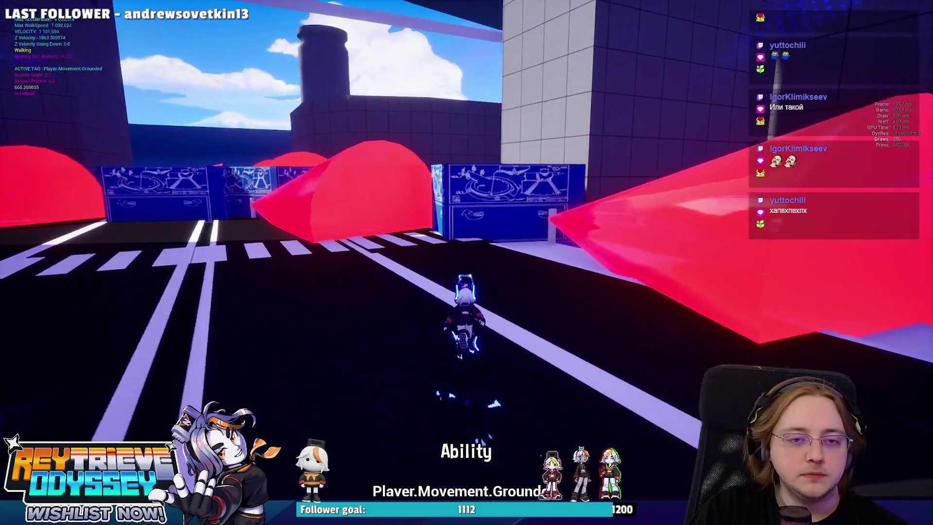
Step: Jump and double-jump across the blue crates, then stop the play test
{"action": "key", "text": "space"}
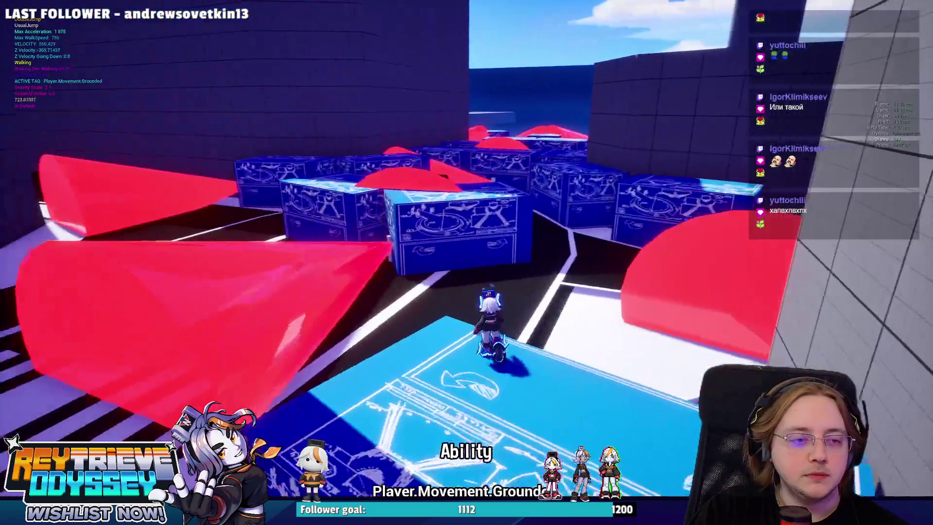
{"action": "key", "text": "space"}
{"action": "key", "text": "space"}
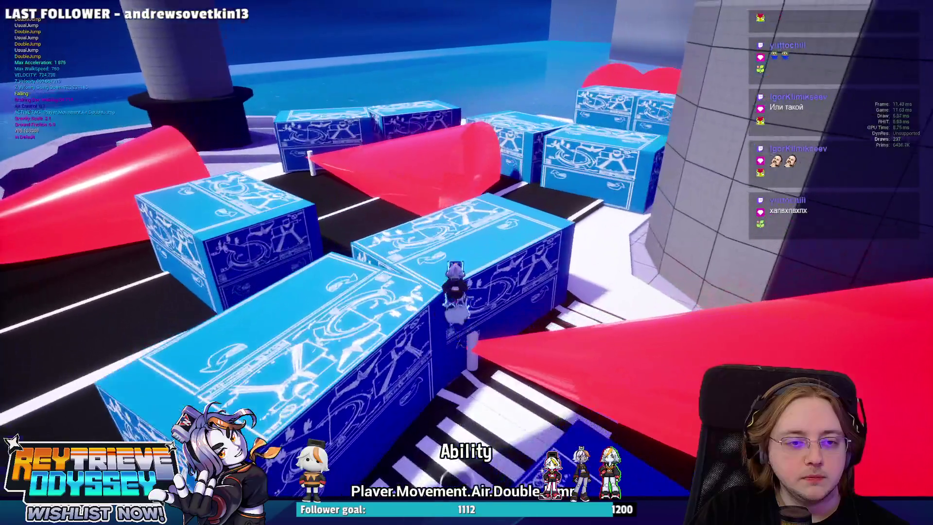
{"action": "key", "text": "space"}
{"action": "key", "text": "space"}
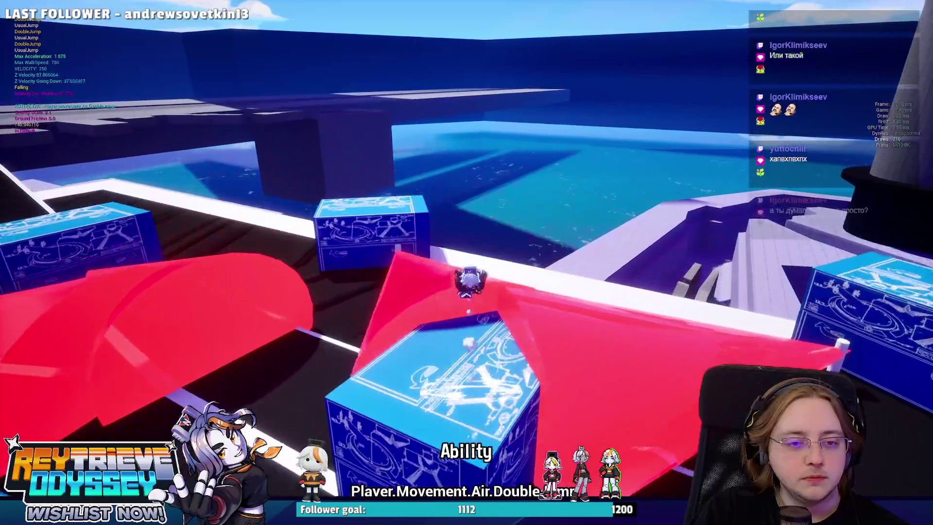
{"action": "key", "text": "space"}
{"action": "key", "text": "space"}
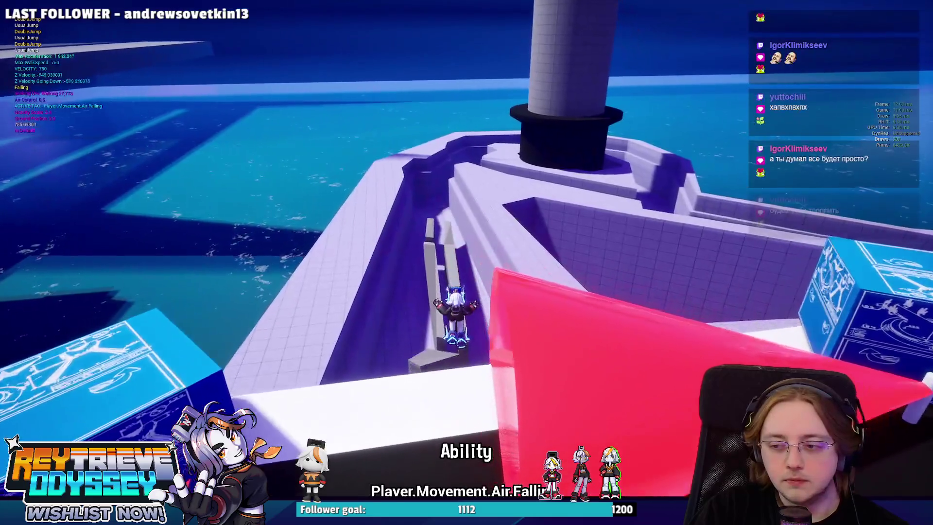
{"action": "key", "text": "F8"}
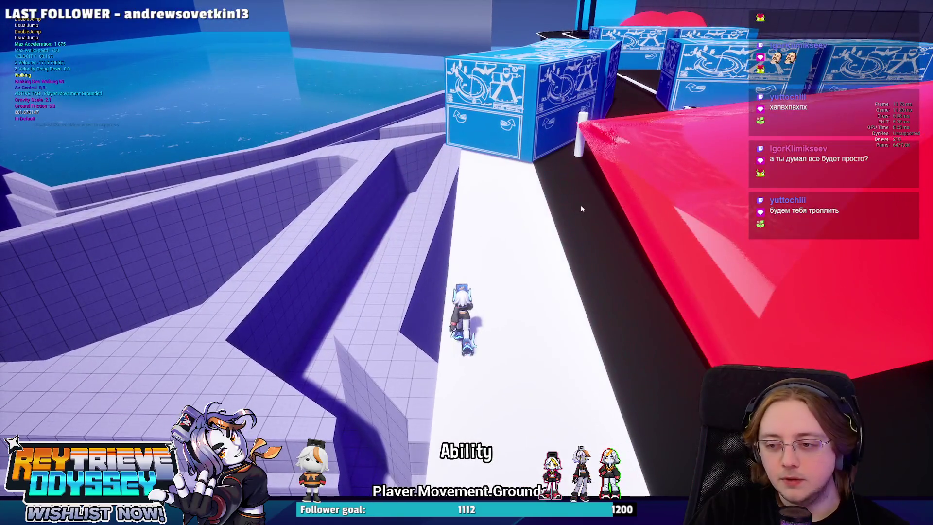
Step: Fly the camera over the elevated road to inspect the crates and red patrol cones from several angles
{"action": "key", "text": "w"}
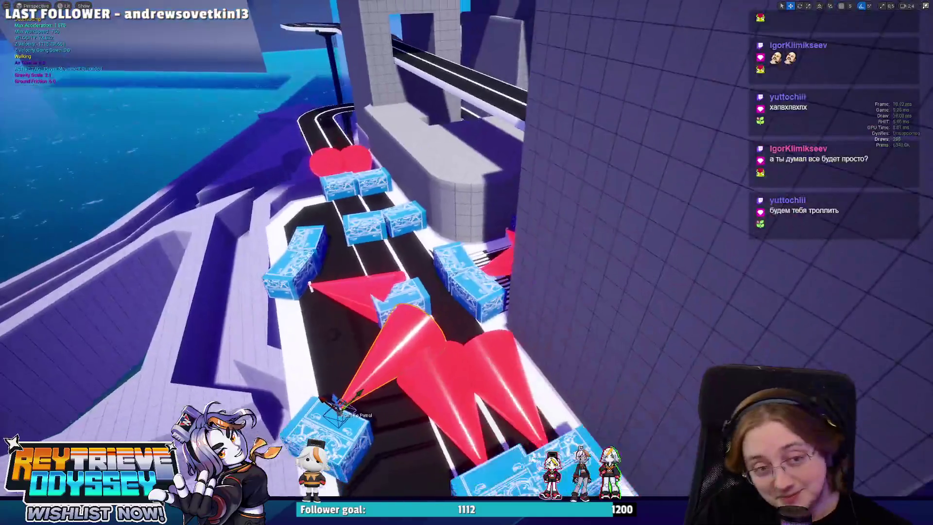
{"action": "key", "text": "w"}
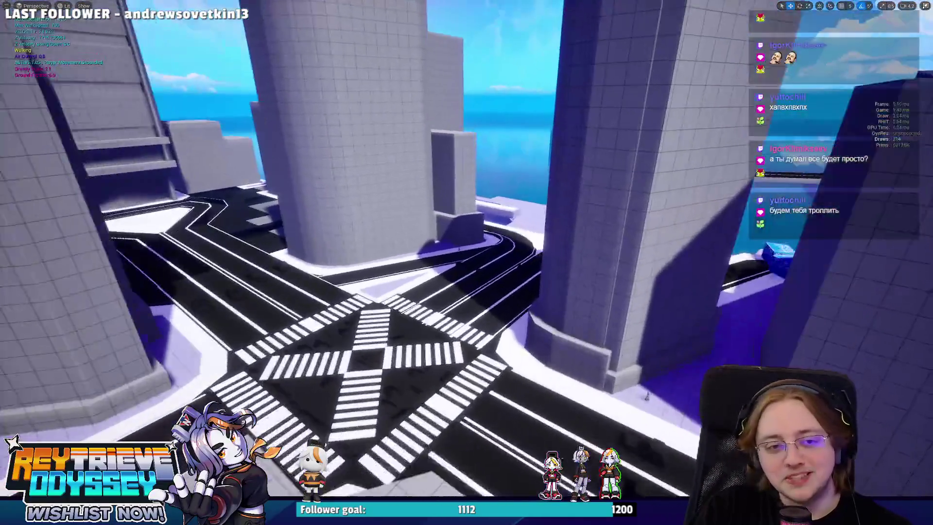
{"action": "key", "text": "w"}
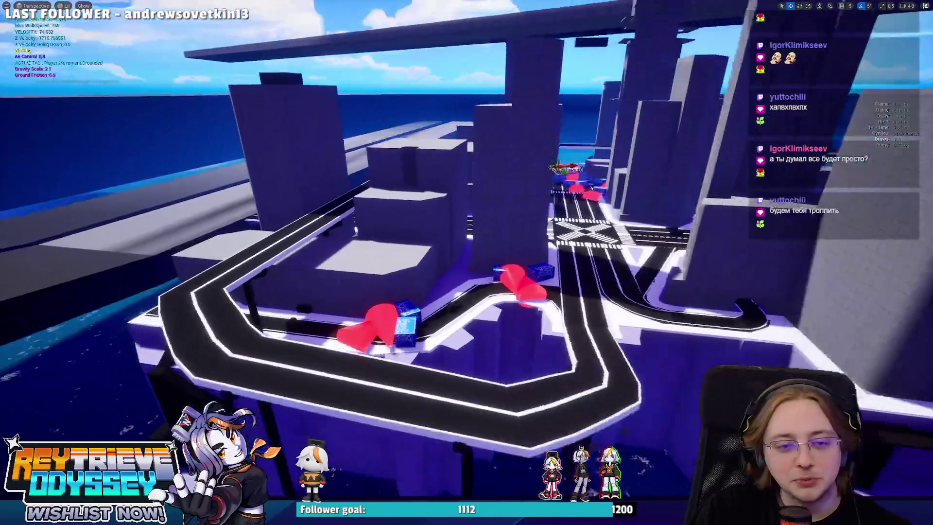
{"action": "key", "text": "w"}
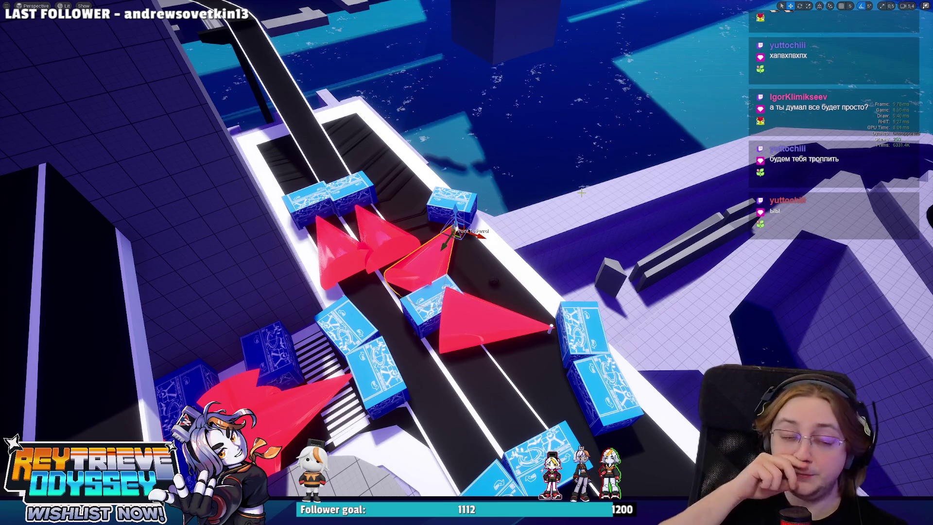
{"action": "mouse_move", "coordinate": [581, 193]}
{"action": "left_mouse_down"}
{"action": "mouse_move", "coordinate": [582, 160]}
{"action": "mouse_move", "coordinate": [389, 218]}
{"action": "mouse_move", "coordinate": [598, 193]}
{"action": "left_mouse_up"}
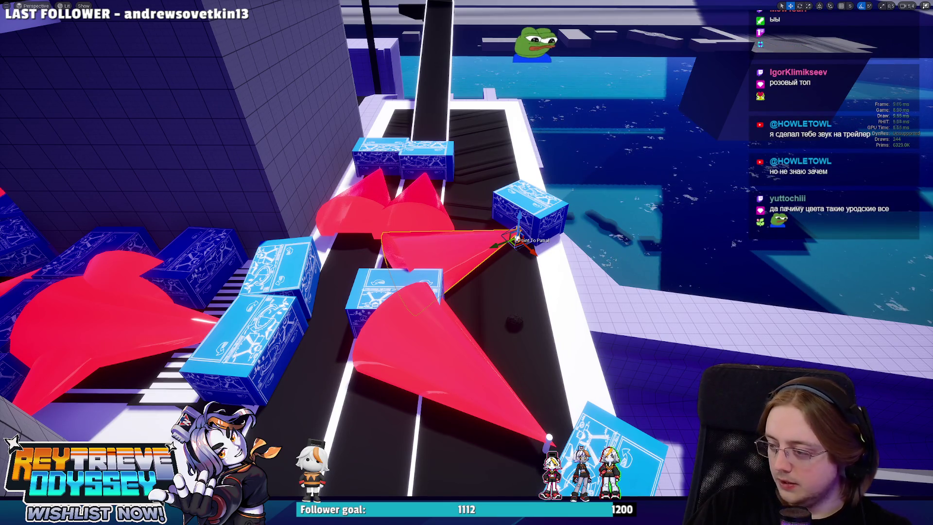
{"action": "left_click_drag", "start_coordinate": [639, 285], "coordinate": [623, 286]}
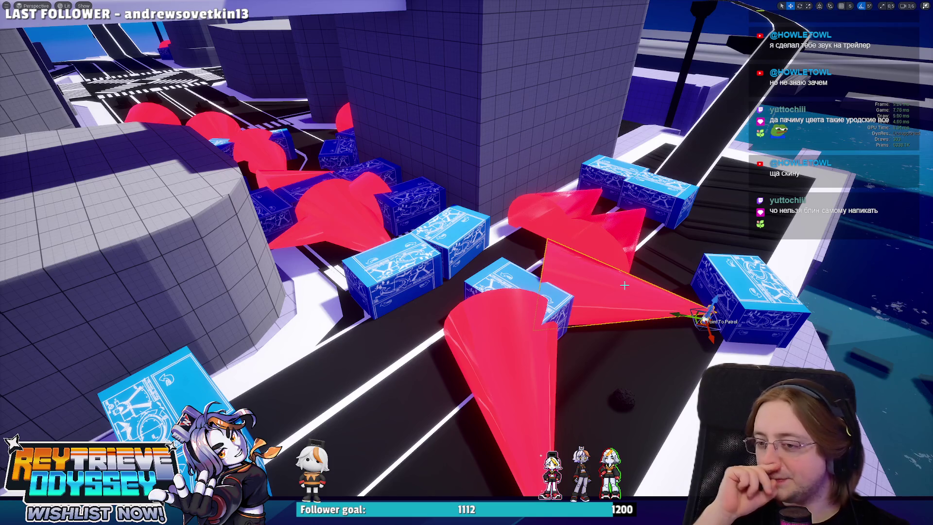
{"action": "mouse_move", "coordinate": [627, 247]}
{"action": "left_mouse_down"}
{"action": "mouse_move", "coordinate": [574, 272]}
{"action": "mouse_move", "coordinate": [616, 250]}
{"action": "left_mouse_up"}
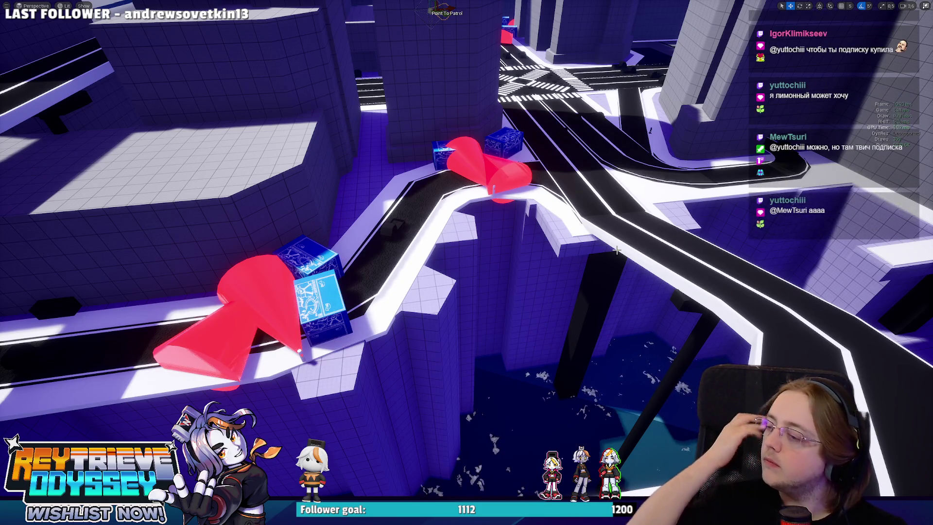
{"action": "mouse_move", "coordinate": [623, 244]}
{"action": "left_mouse_down"}
{"action": "mouse_move", "coordinate": [595, 195]}
{"action": "mouse_move", "coordinate": [617, 224]}
{"action": "mouse_move", "coordinate": [540, 219]}
{"action": "mouse_move", "coordinate": [623, 244]}
{"action": "left_mouse_up"}
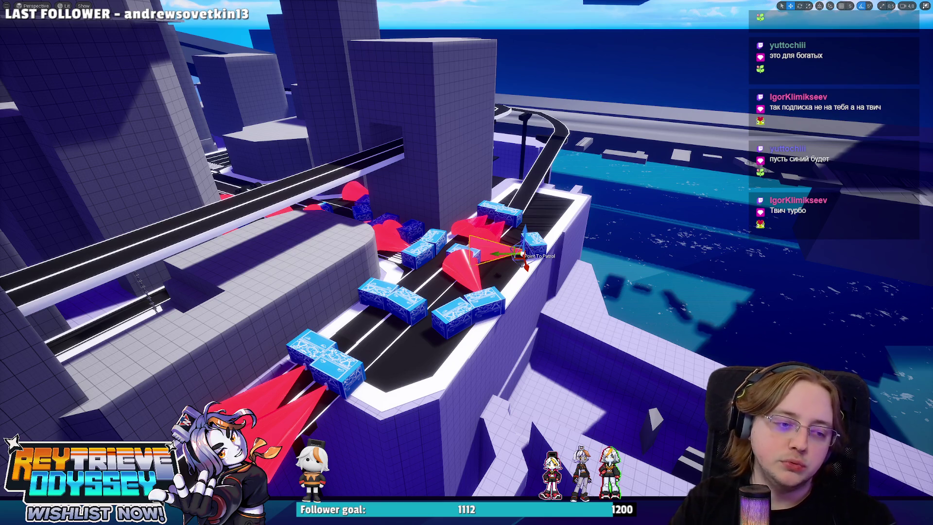
{"action": "key", "text": "w"}
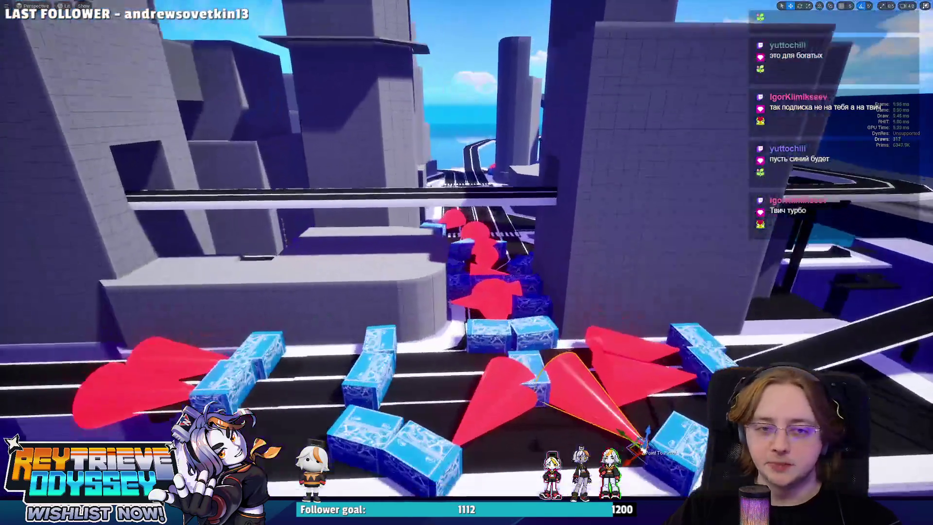
{"action": "key", "text": "w"}
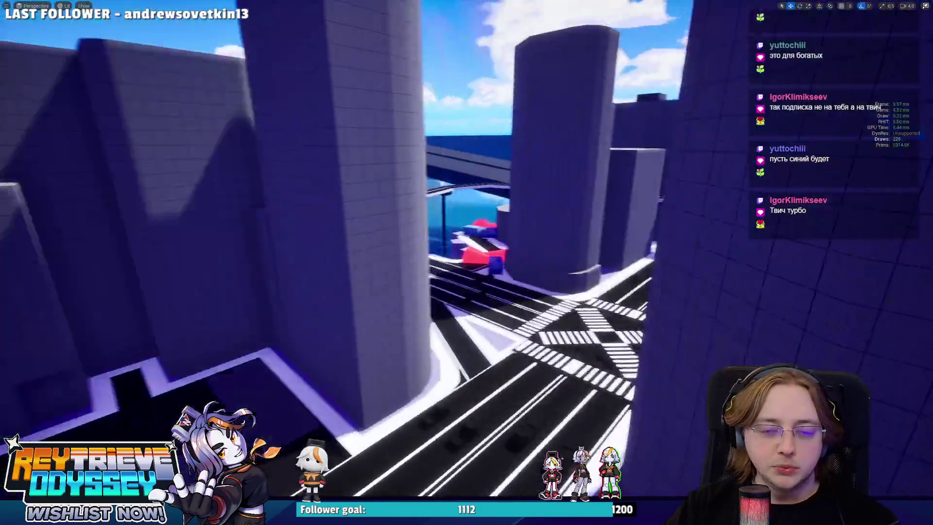
{"action": "key", "text": "w"}
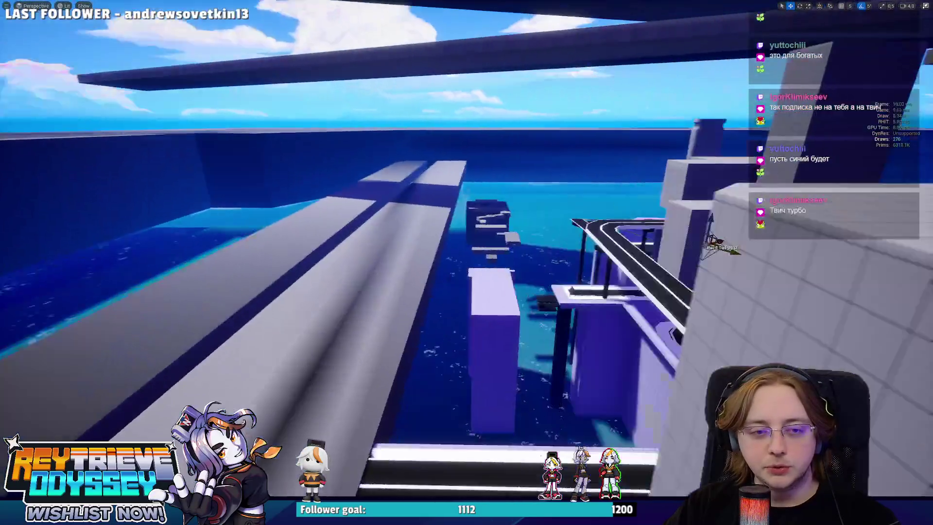
{"action": "key", "text": "w"}
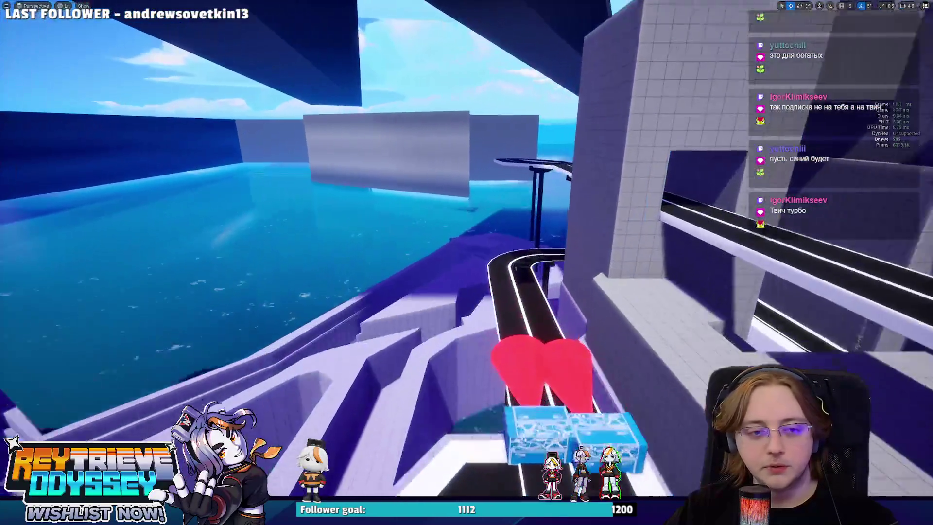
{"action": "key", "text": "w"}
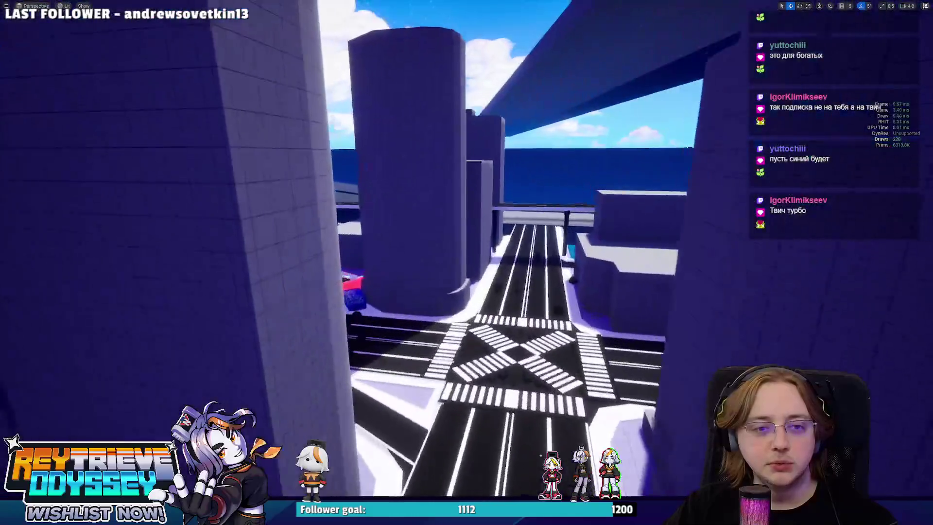
{"action": "key", "text": "w"}
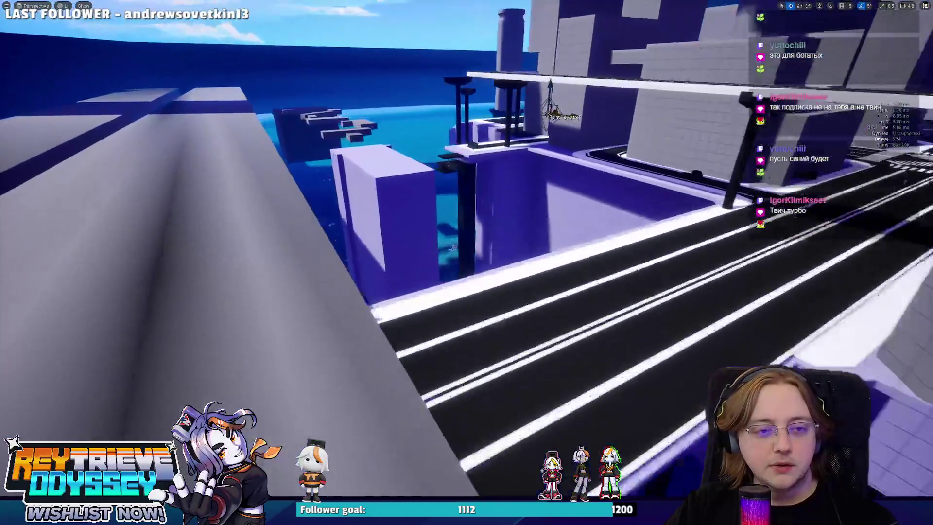
{"action": "key", "text": "s"}
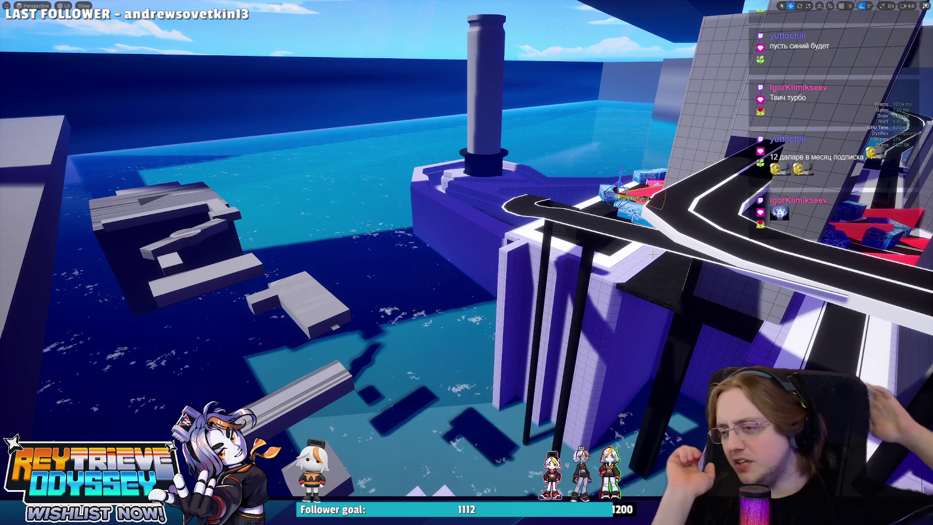
Step: Pull the view back to frame the pillar and track, then save the ML_2C_KaroCity map
{"action": "mouse_move", "coordinate": [466, 262]}
{"action": "left_mouse_down"}
{"action": "mouse_move", "coordinate": [418, 311]}
{"action": "mouse_move", "coordinate": [417, 233]}
{"action": "mouse_move", "coordinate": [437, 224]}
{"action": "mouse_move", "coordinate": [428, 218]}
{"action": "mouse_move", "coordinate": [472, 243]}
{"action": "mouse_move", "coordinate": [466, 253]}
{"action": "mouse_move", "coordinate": [461, 238]}
{"action": "mouse_move", "coordinate": [462, 248]}
{"action": "mouse_move", "coordinate": [672, 264]}
{"action": "left_mouse_up"}
{"action": "key", "text": "ctrl+s"}
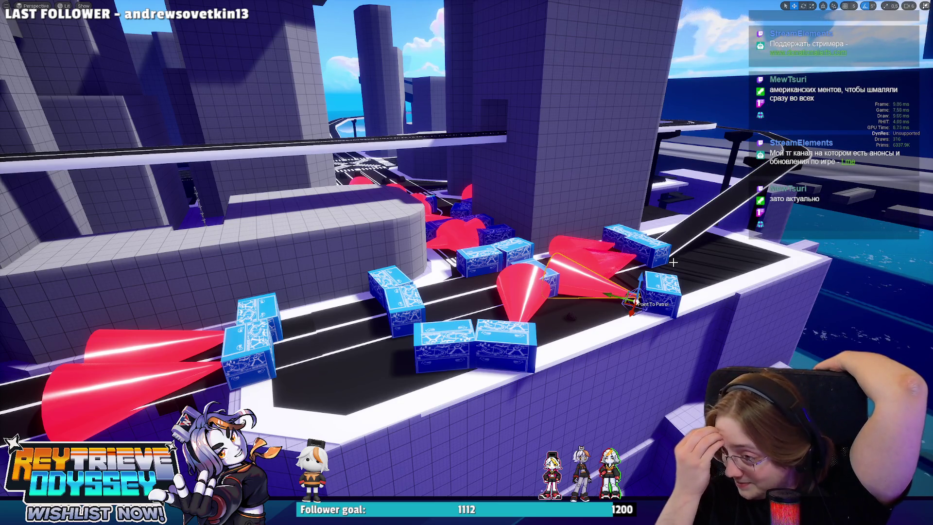
Step: Fly through the crate course with WASD and save all modified packages
{"action": "key", "text": "w"}
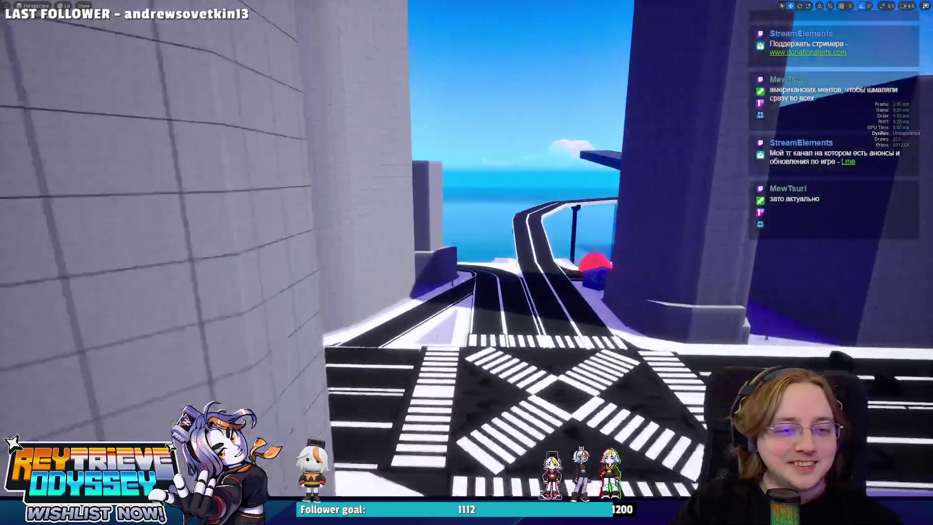
{"action": "key", "text": "s"}
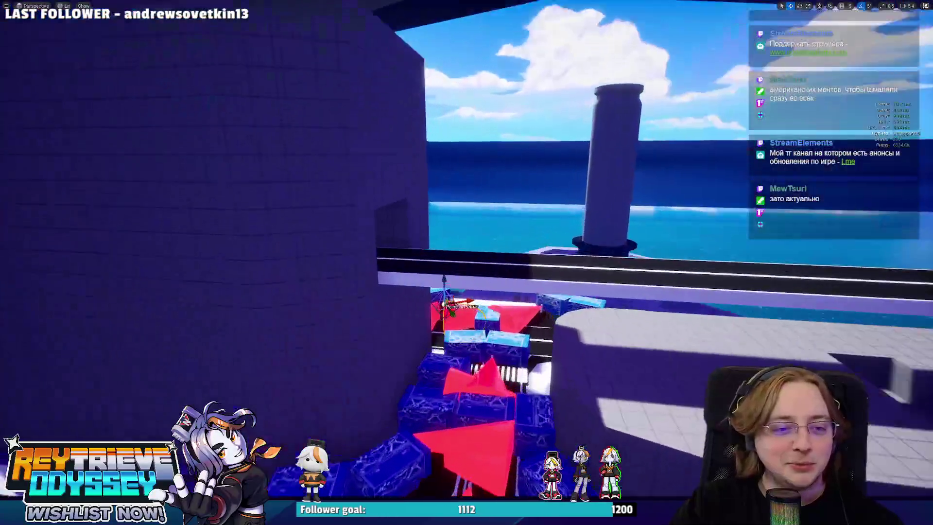
{"action": "key", "text": "ctrl+s"}
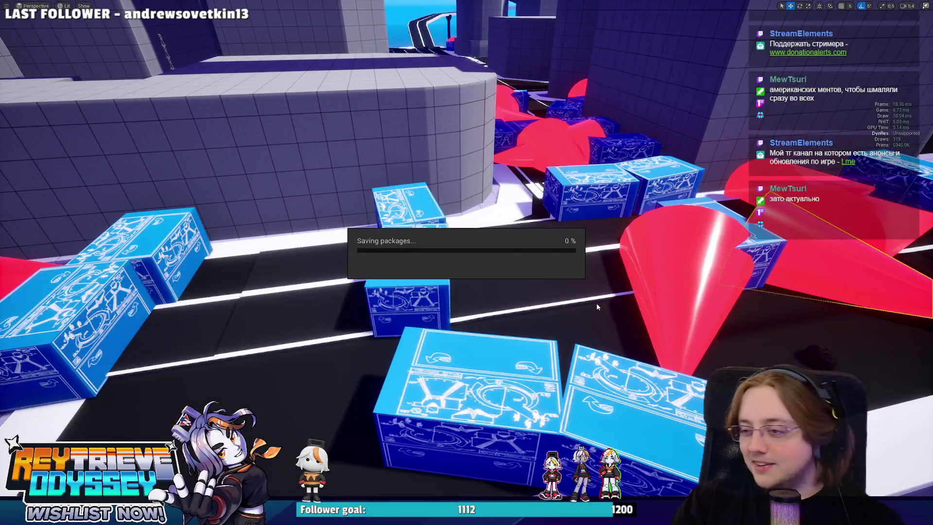
{"action": "key", "text": "a"}
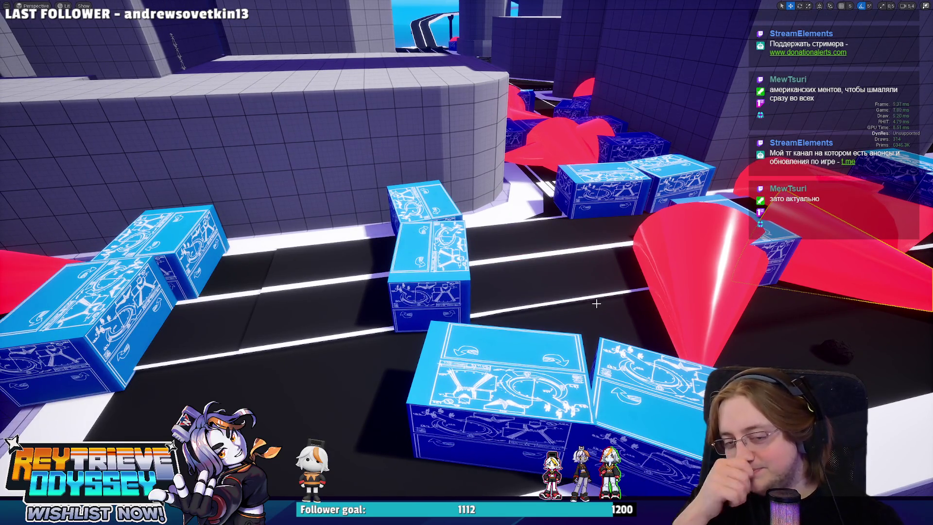
{"action": "key", "text": "s"}
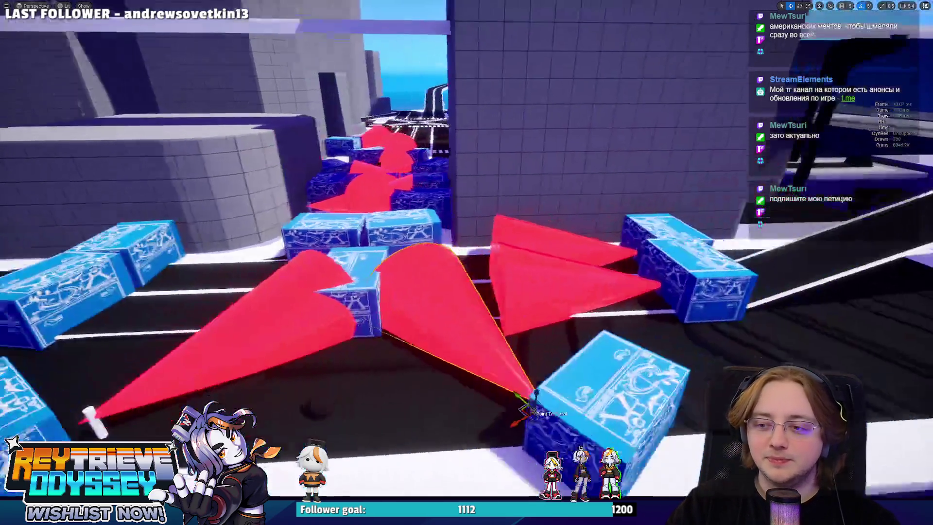
{"action": "key", "text": "w"}
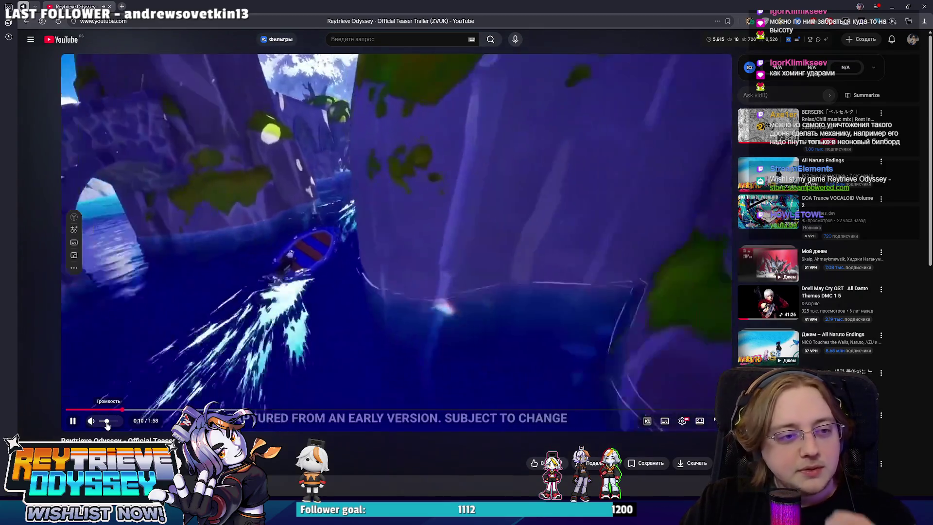
Step: Lower the trailer volume to about half, then replay it from 0:00 after it finishes
{"action": "left_click", "coordinate": [106, 421]}
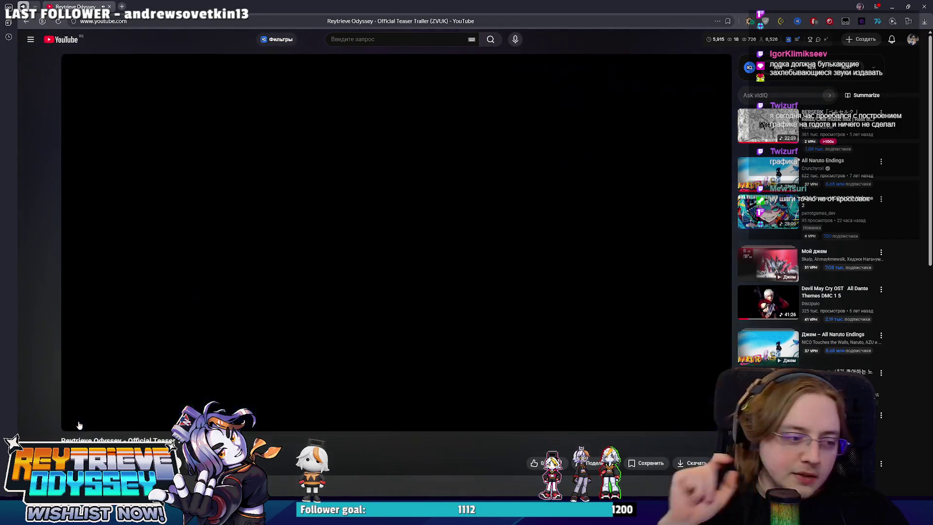
{"action": "left_click", "coordinate": [59, 409]}
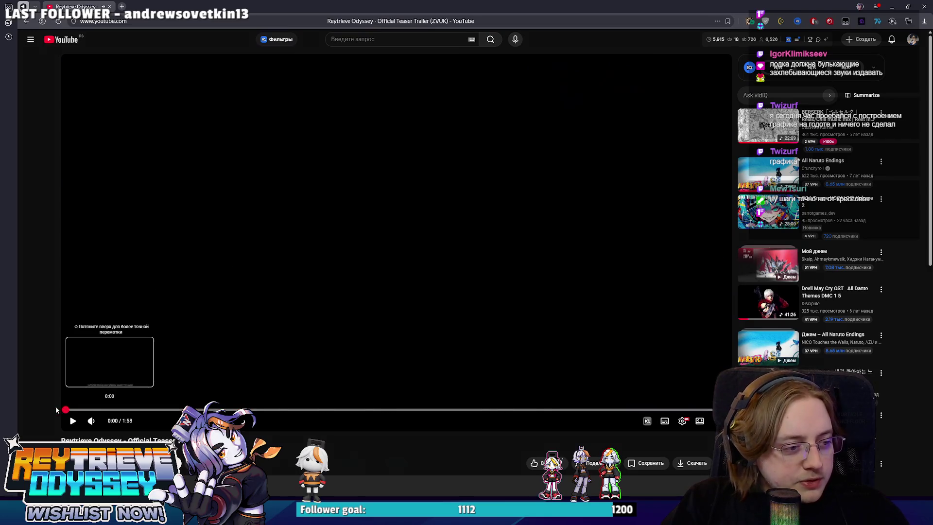
Step: Replay the trailer from the start, pausing on the smoke, beach and boat scenes up to 0:18
{"action": "left_click", "coordinate": [299, 314]}
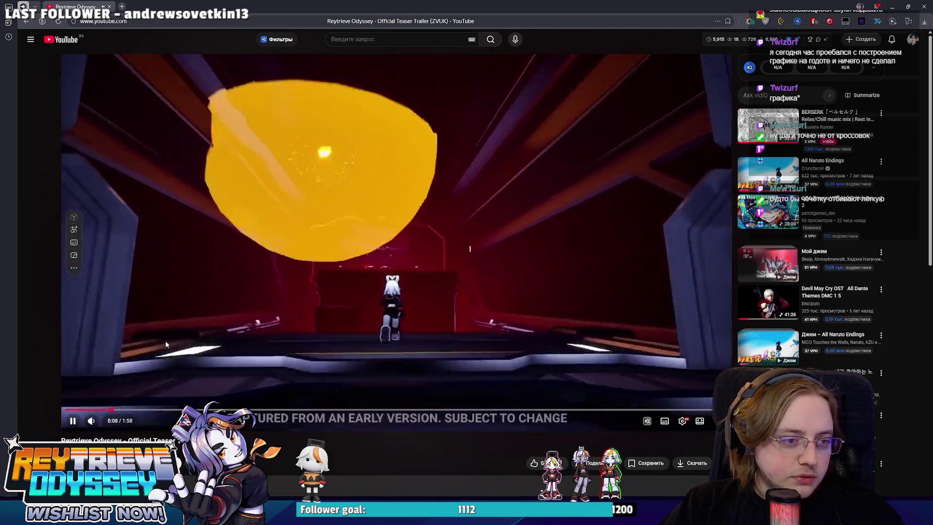
{"action": "left_click", "coordinate": [189, 339]}
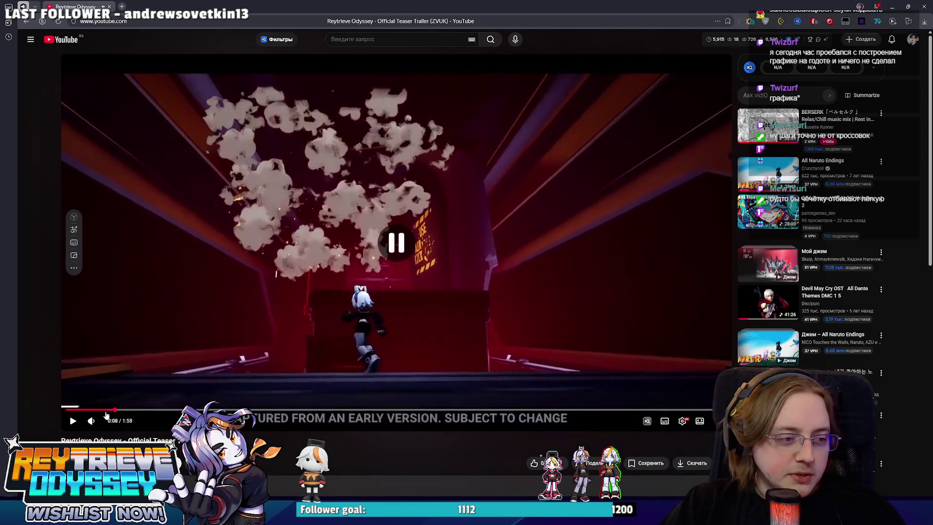
{"action": "left_click", "coordinate": [274, 296]}
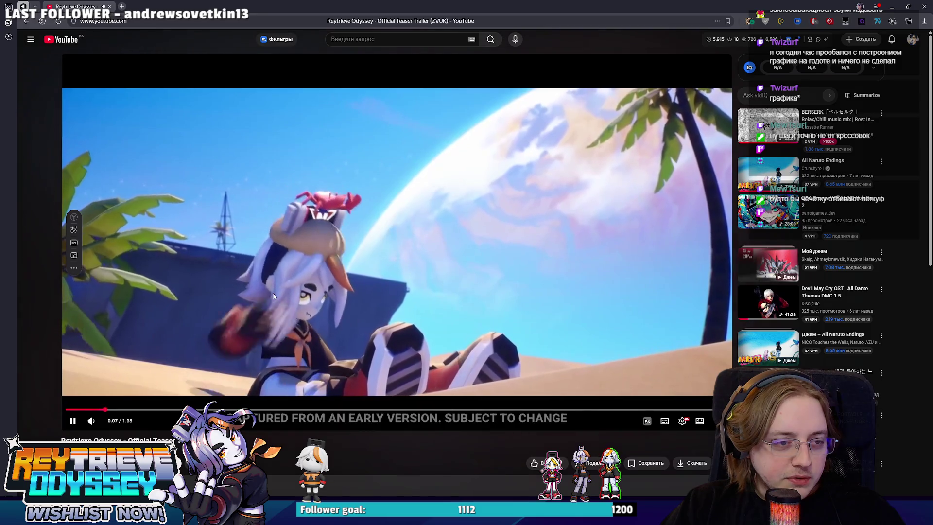
{"action": "left_click", "coordinate": [273, 296]}
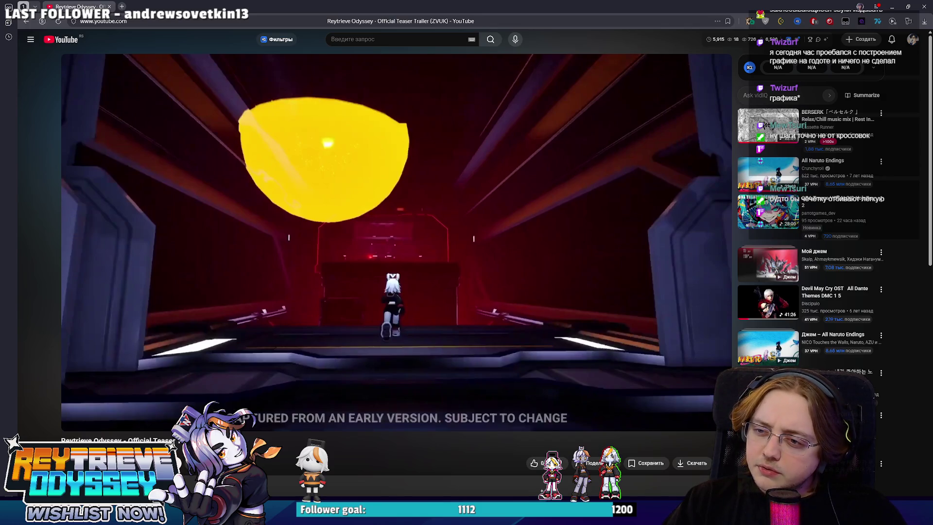
{"action": "left_click", "coordinate": [386, 302]}
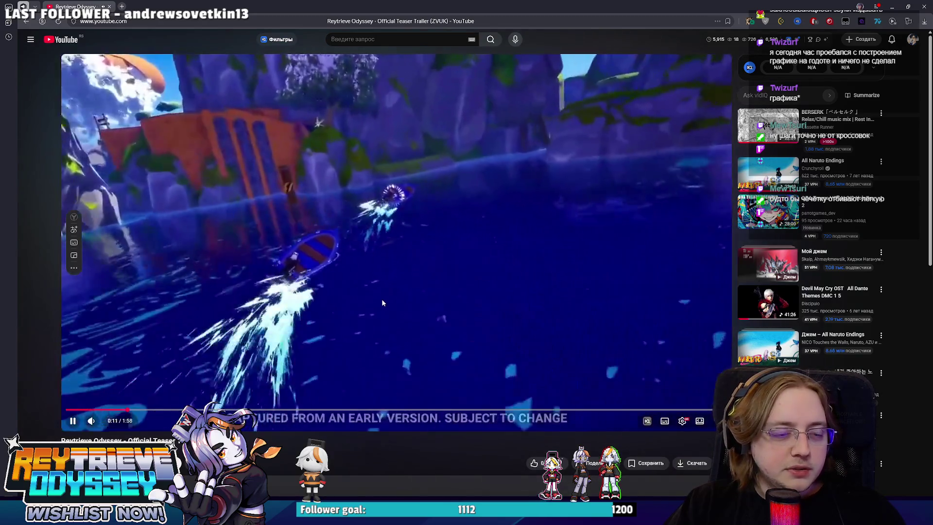
{"action": "left_click", "coordinate": [371, 296]}
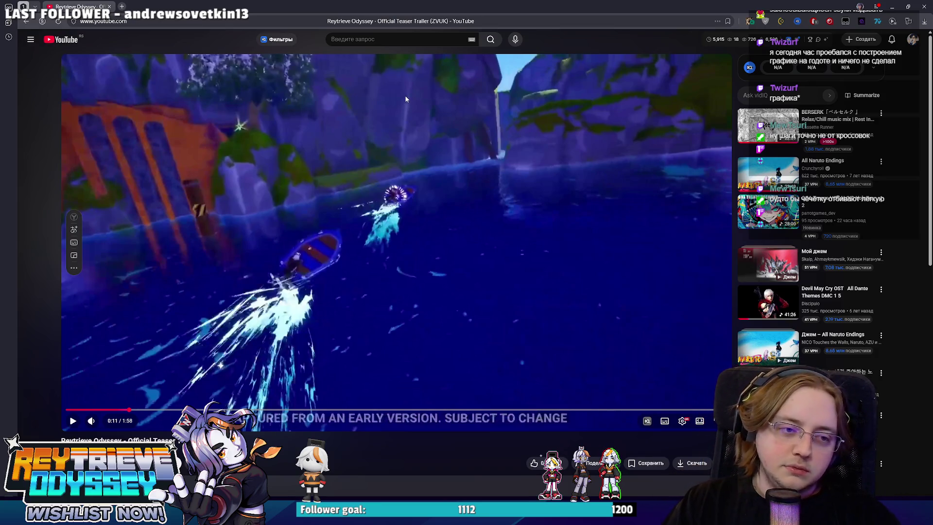
{"action": "left_click", "coordinate": [460, 136]}
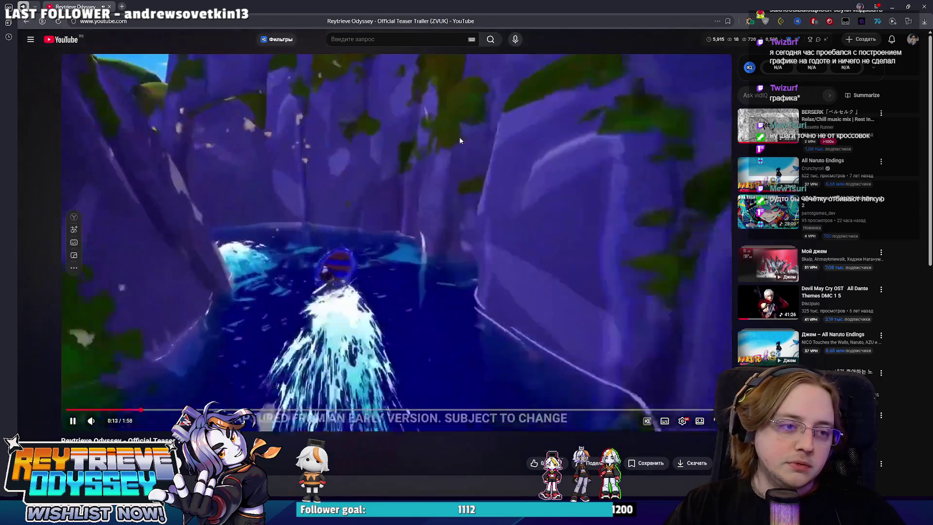
{"action": "left_click", "coordinate": [460, 138]}
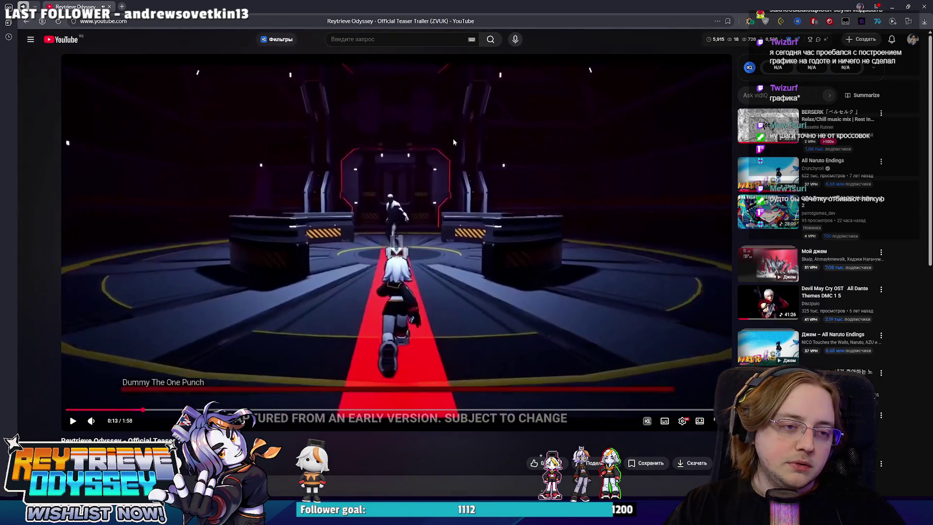
{"action": "left_click", "coordinate": [448, 139]}
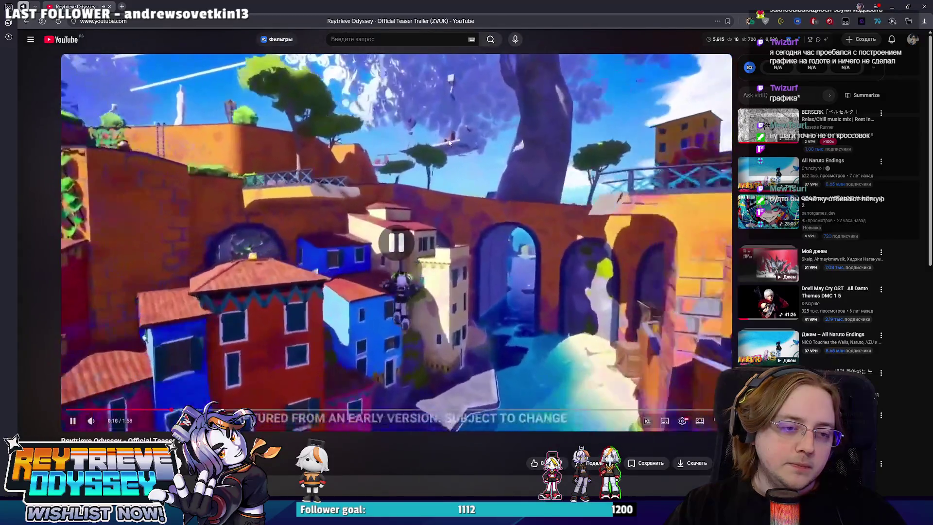
{"action": "left_click", "coordinate": [449, 142]}
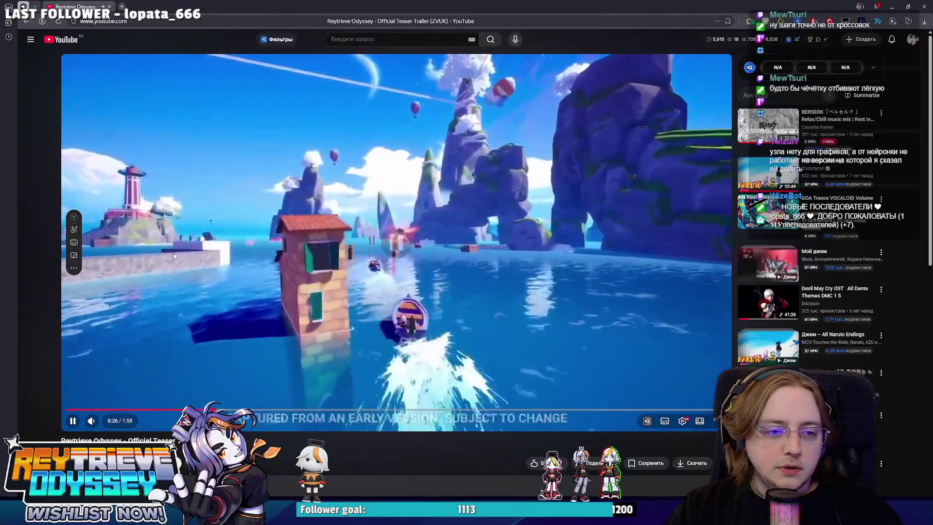
Step: Step the trailer forward with repeated pause and play, stopping at 0:34
{"action": "left_click", "coordinate": [299, 266]}
{"action": "left_click", "coordinate": [411, 259]}
{"action": "left_click", "coordinate": [410, 258]}
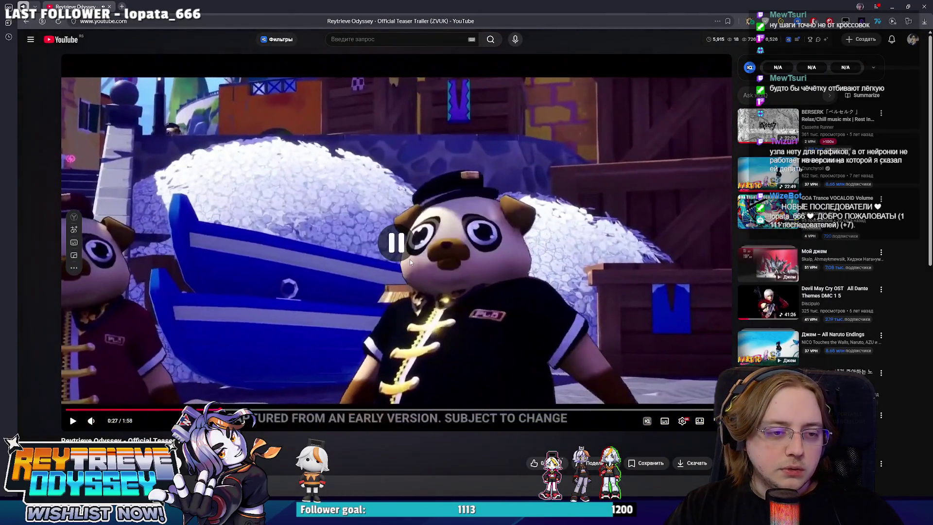
{"action": "left_click", "coordinate": [407, 258]}
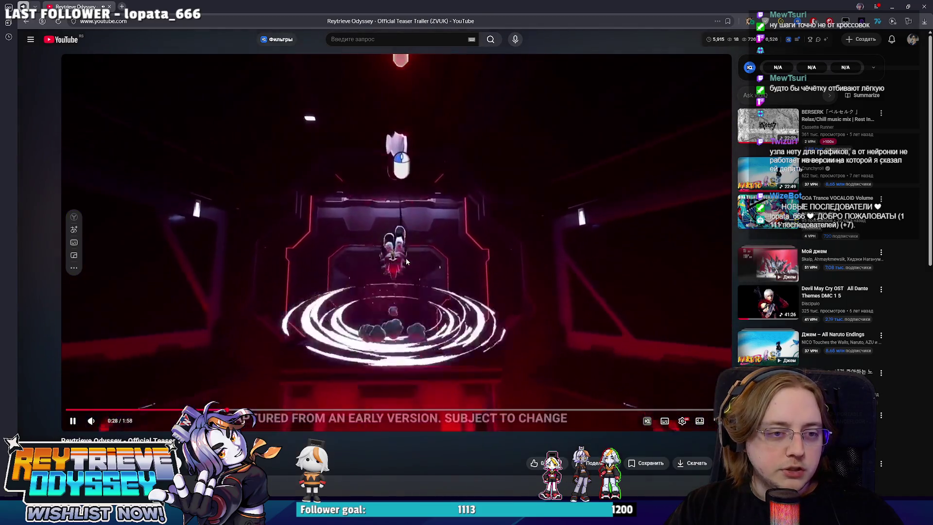
{"action": "left_click", "coordinate": [228, 191]}
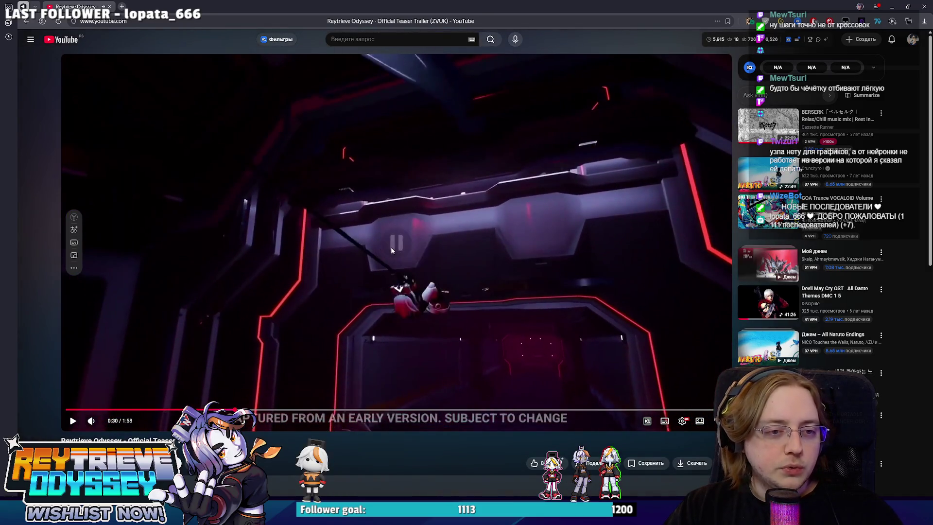
{"action": "left_click", "coordinate": [390, 249]}
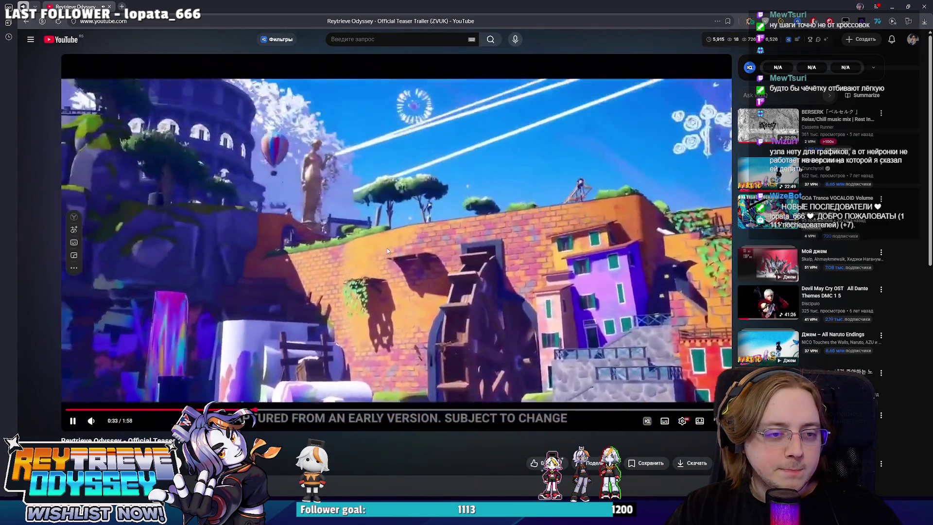
{"action": "left_click", "coordinate": [388, 250]}
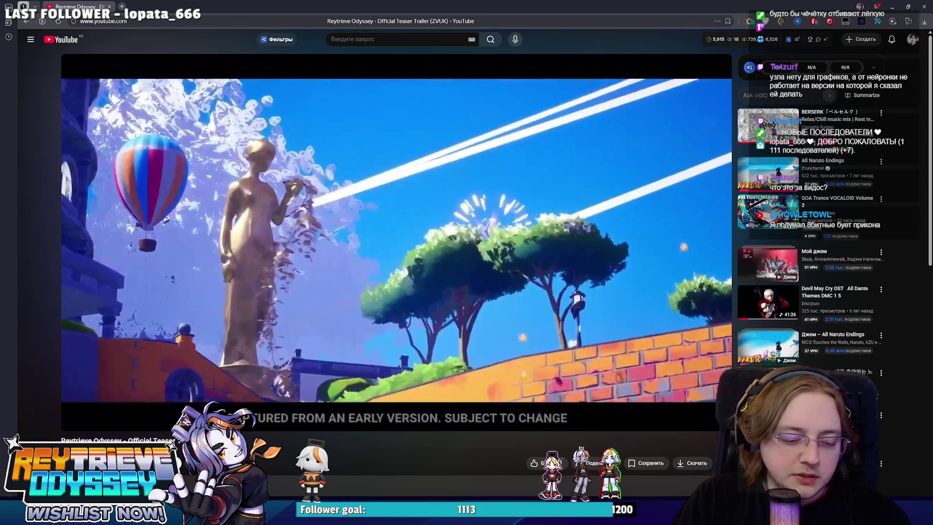
Step: Jump the trailer ahead to 0:54 and play it briefly, pausing at 0:57
{"action": "mouse_move", "coordinate": [391, 376]}
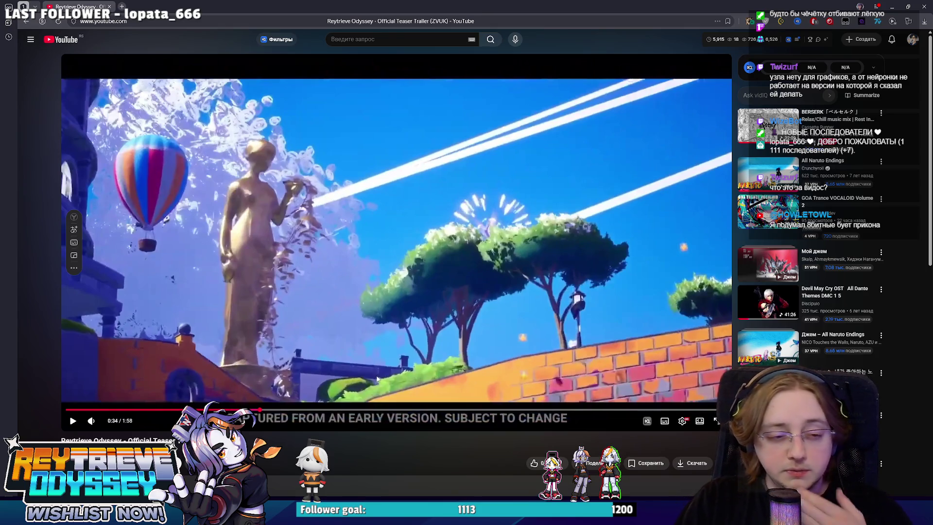
{"action": "left_click", "coordinate": [372, 410]}
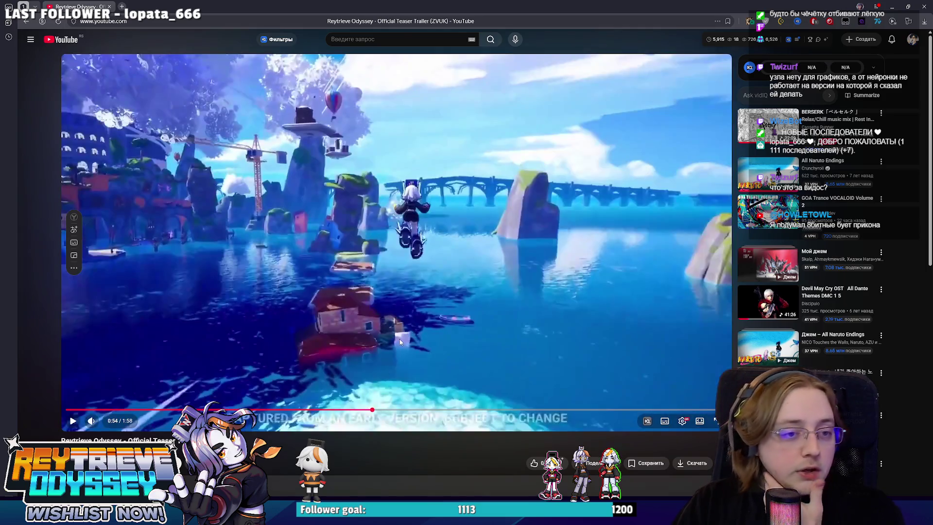
{"action": "left_click", "coordinate": [400, 339]}
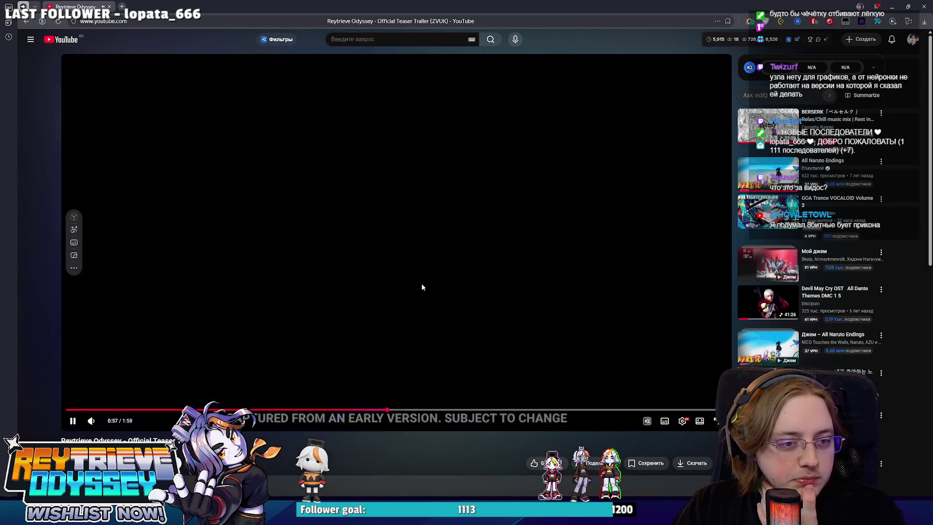
{"action": "left_click", "coordinate": [422, 287]}
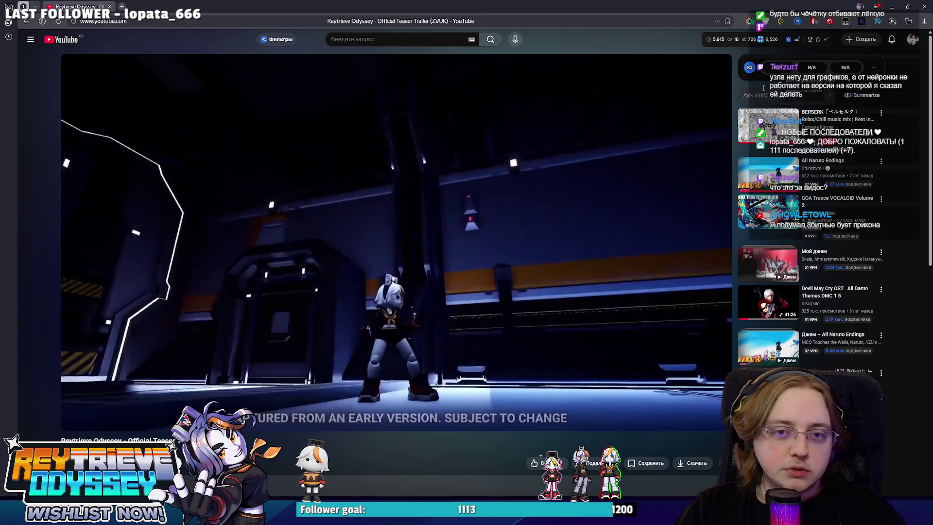
Step: Scroll the YouTube page down and back up, then close the browser
{"action": "scroll", "coordinate": [537, 435], "scroll_direction": "down", "scroll_amount": 3}
{"action": "scroll", "coordinate": [489, 388], "scroll_direction": "down", "scroll_amount": 3}
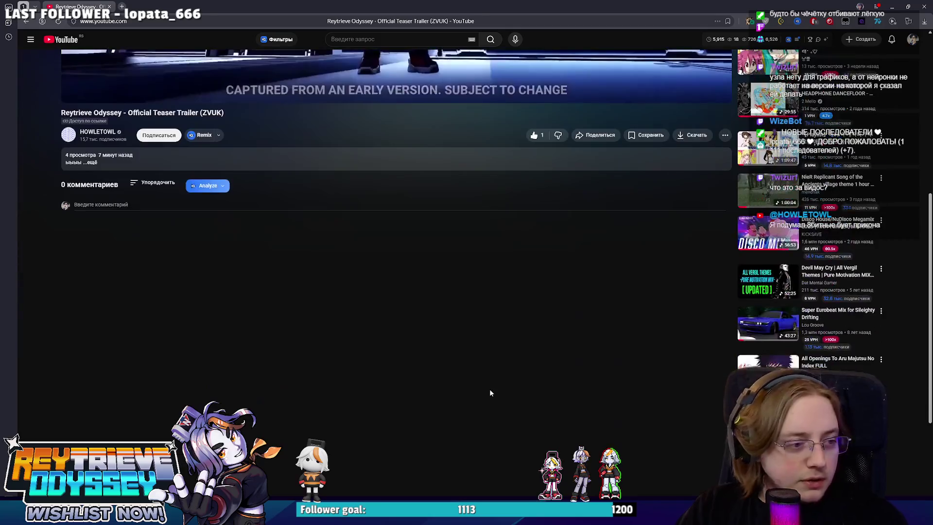
{"action": "scroll", "coordinate": [486, 388], "scroll_direction": "up", "scroll_amount": 4}
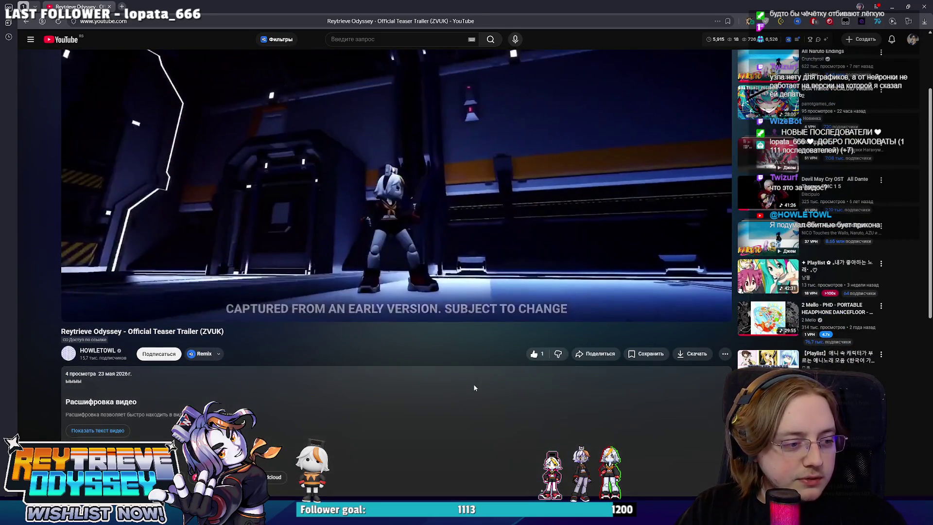
{"action": "scroll", "coordinate": [475, 387], "scroll_direction": "up", "scroll_amount": 2}
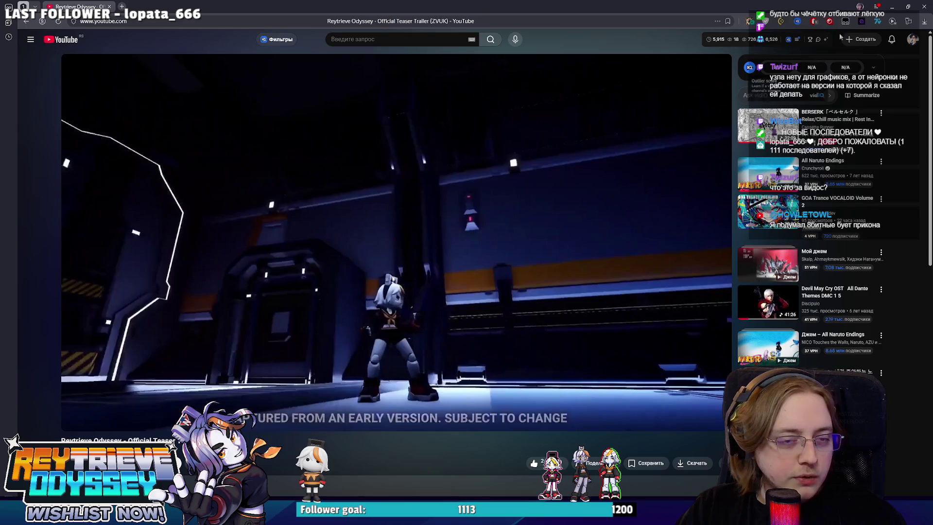
{"action": "left_click", "coordinate": [923, 4]}
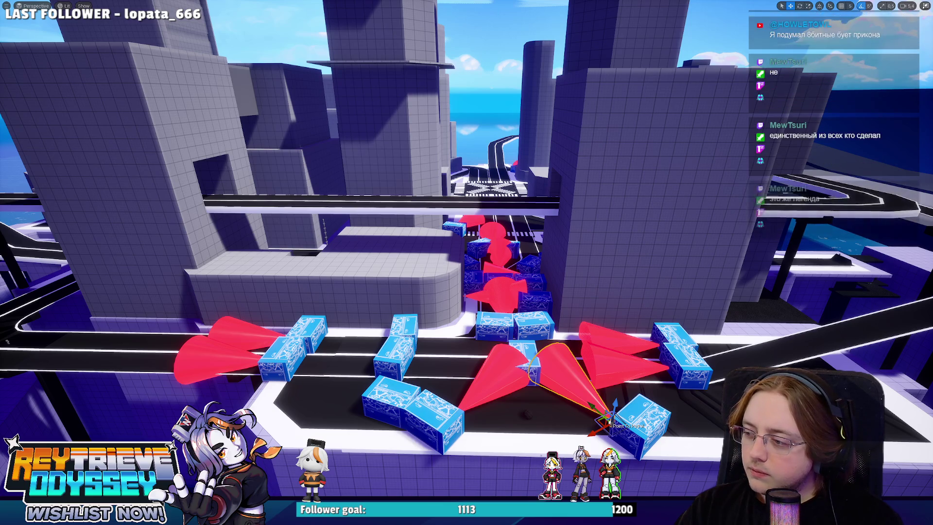
{"action": "left_click_drag", "start_coordinate": [588, 269], "coordinate": [588, 214]}
{"action": "key", "text": "f"}
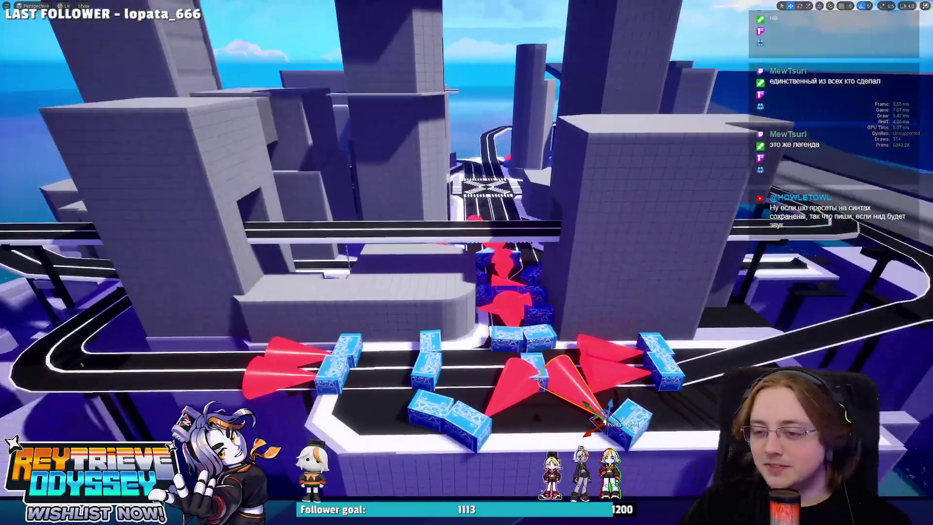
{"action": "mouse_move", "coordinate": [588, 268]}
{"action": "left_mouse_down"}
{"action": "mouse_move", "coordinate": [591, 224]}
{"action": "mouse_move", "coordinate": [625, 213]}
{"action": "left_mouse_up"}
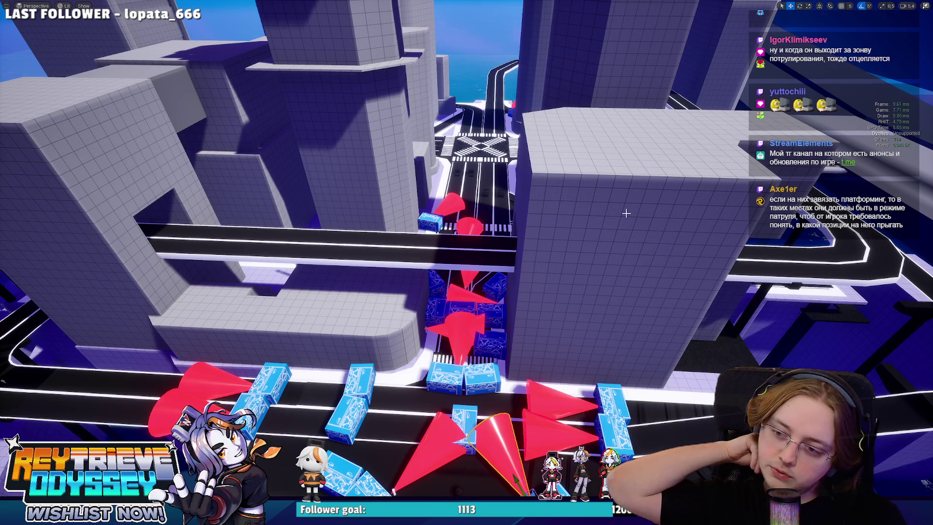
{"action": "left_click_drag", "start_coordinate": [610, 202], "coordinate": [611, 185]}
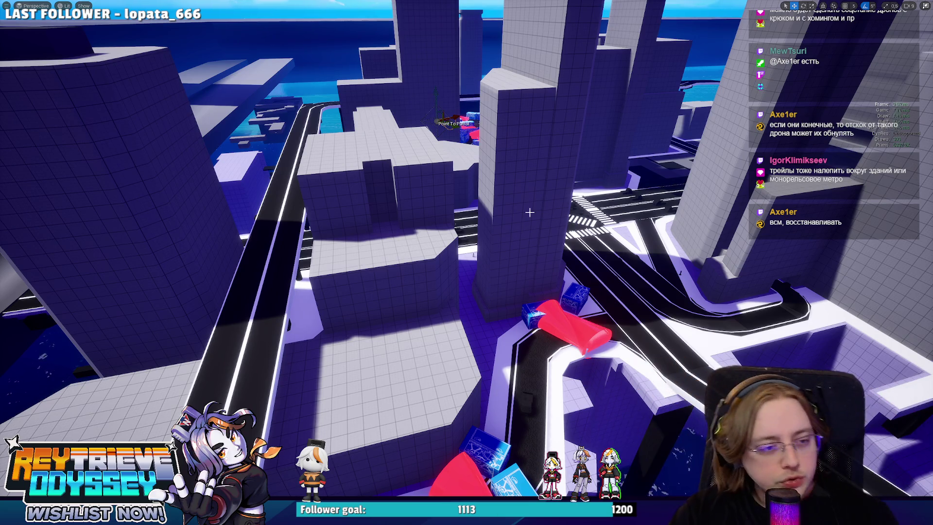
{"action": "left_click_drag", "start_coordinate": [528, 210], "coordinate": [530, 253]}
{"action": "mouse_move", "coordinate": [610, 385]}
{"action": "left_mouse_down"}
{"action": "mouse_move", "coordinate": [610, 340]}
{"action": "mouse_move", "coordinate": [610, 385]}
{"action": "left_mouse_up"}
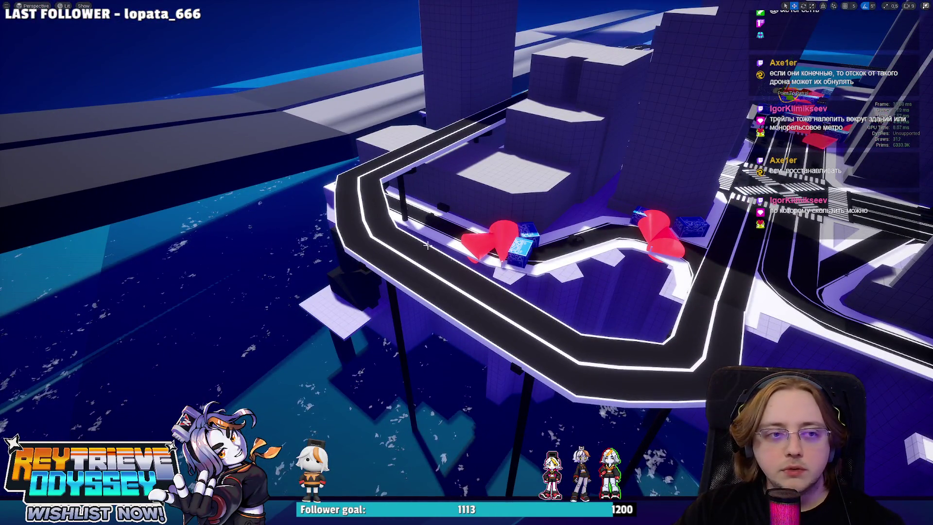
{"action": "mouse_move", "coordinate": [439, 262]}
{"action": "left_mouse_down"}
{"action": "mouse_move", "coordinate": [427, 272]}
{"action": "mouse_move", "coordinate": [413, 253]}
{"action": "mouse_move", "coordinate": [403, 272]}
{"action": "mouse_move", "coordinate": [428, 265]}
{"action": "mouse_move", "coordinate": [418, 269]}
{"action": "mouse_move", "coordinate": [432, 204]}
{"action": "left_mouse_up"}
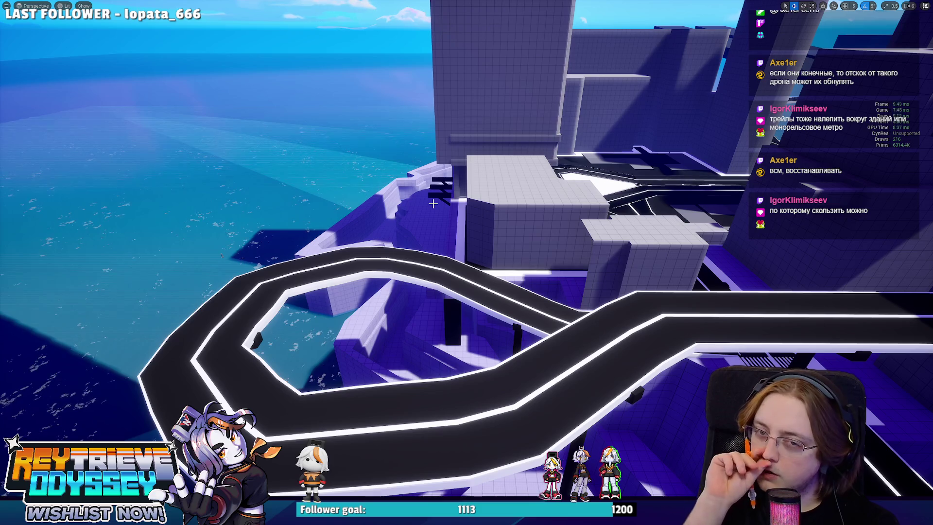
{"action": "mouse_move", "coordinate": [433, 204]}
{"action": "left_mouse_down"}
{"action": "mouse_move", "coordinate": [569, 195]}
{"action": "mouse_move", "coordinate": [607, 224]}
{"action": "mouse_move", "coordinate": [575, 221]}
{"action": "left_mouse_up"}
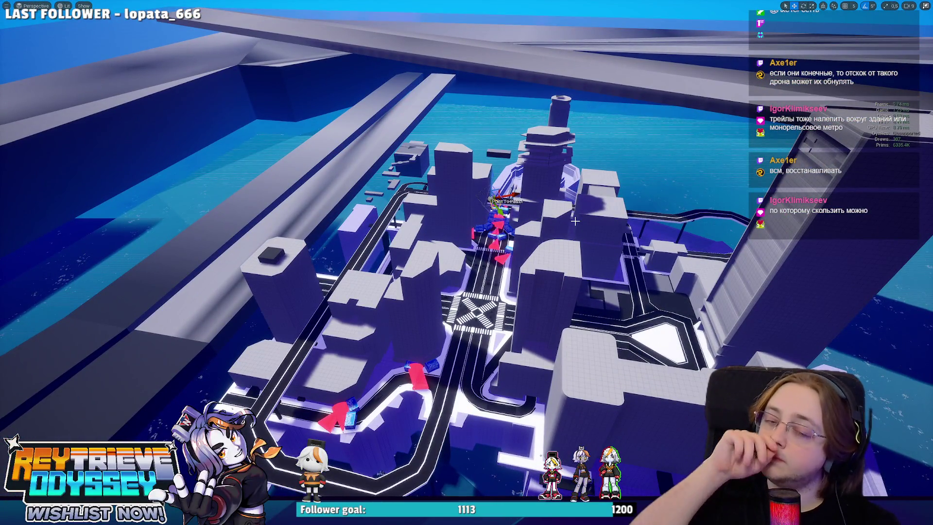
{"action": "mouse_move", "coordinate": [574, 221]}
{"action": "left_mouse_down"}
{"action": "mouse_move", "coordinate": [593, 225]}
{"action": "mouse_move", "coordinate": [578, 219]}
{"action": "left_mouse_up"}
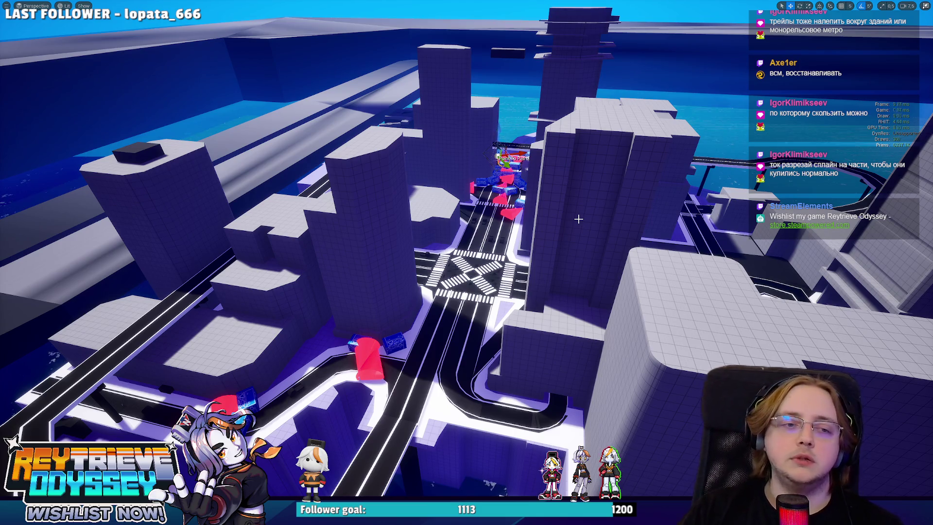
{"action": "key", "text": "w"}
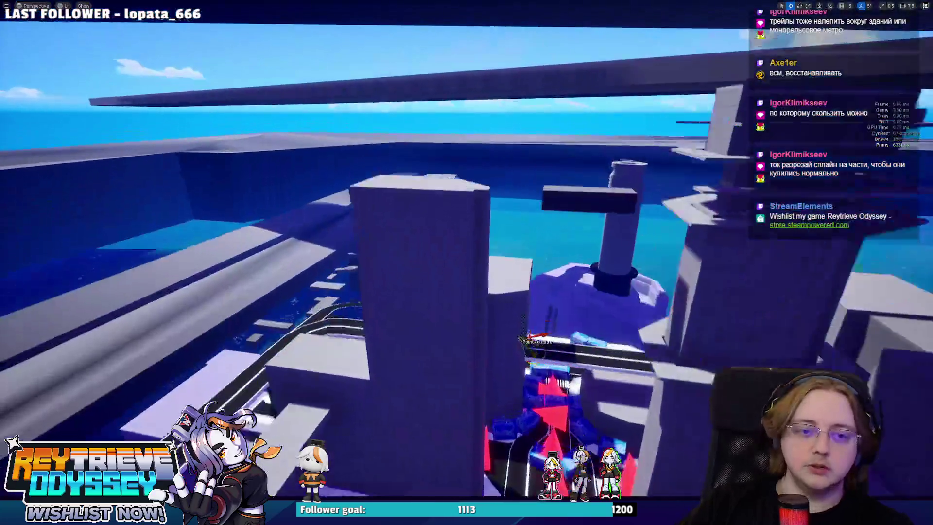
{"action": "key", "text": "w"}
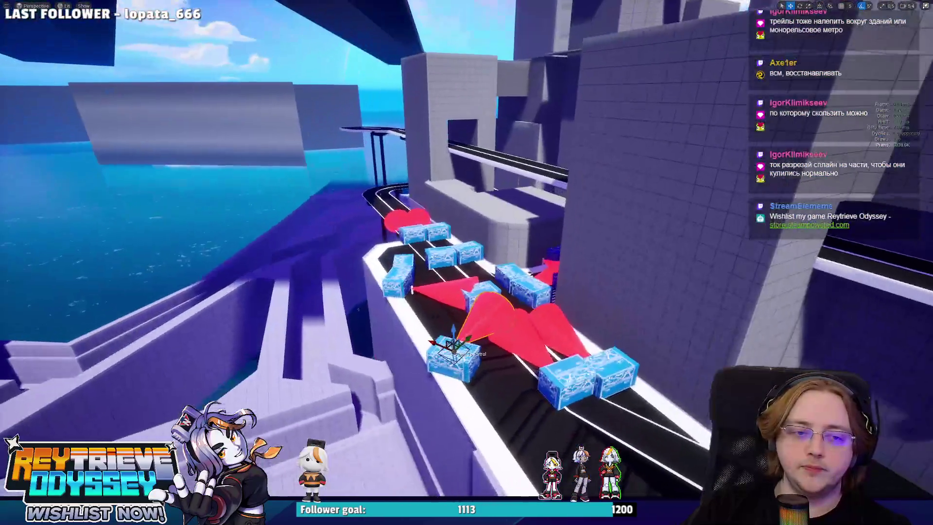
{"action": "key", "text": "w"}
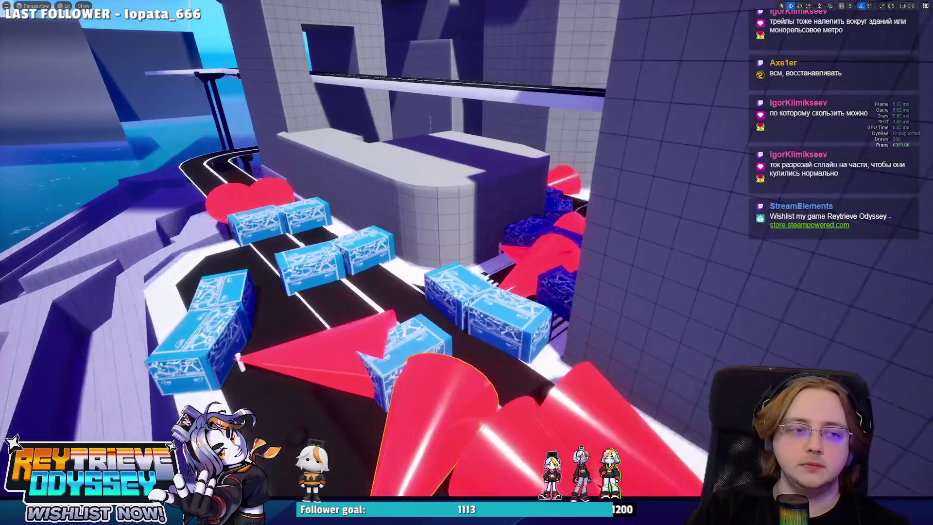
{"action": "key", "text": "s"}
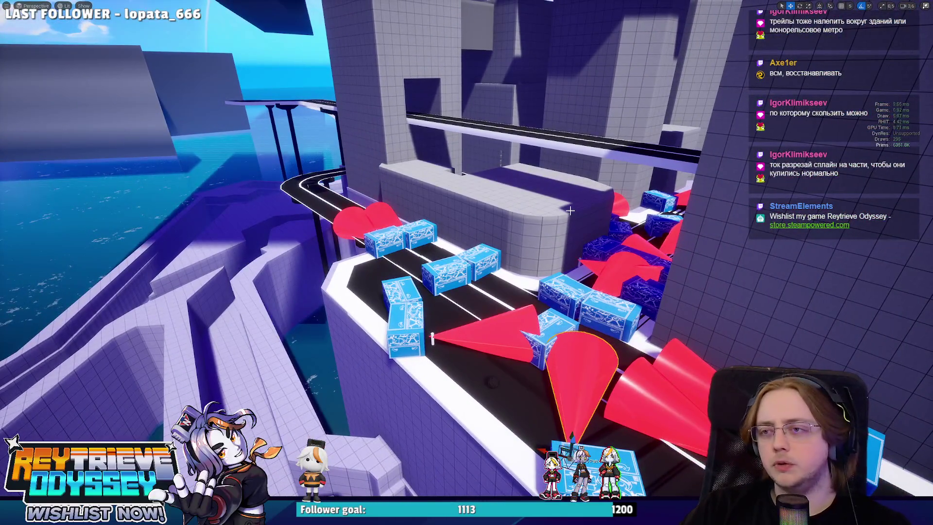
{"action": "key", "text": "w"}
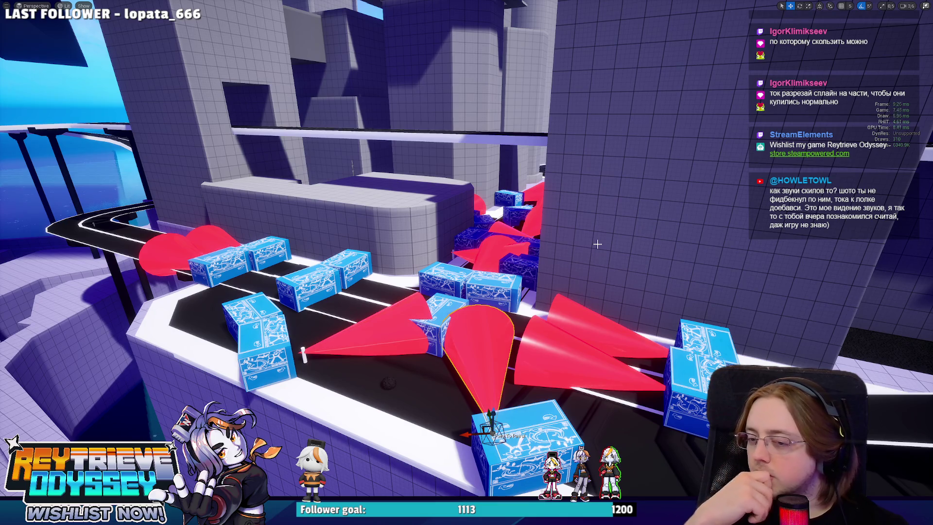
{"action": "left_click_drag", "start_coordinate": [597, 244], "coordinate": [597, 243]}
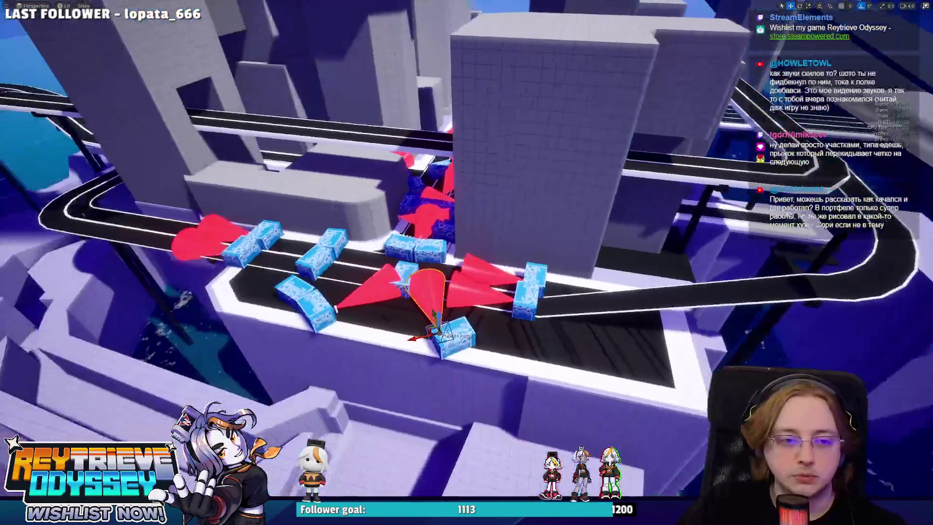
Step: Save the level and switch to the browser playing the Reytrieve Odyssey teaser trailer
{"action": "key", "text": "ctrl+s"}
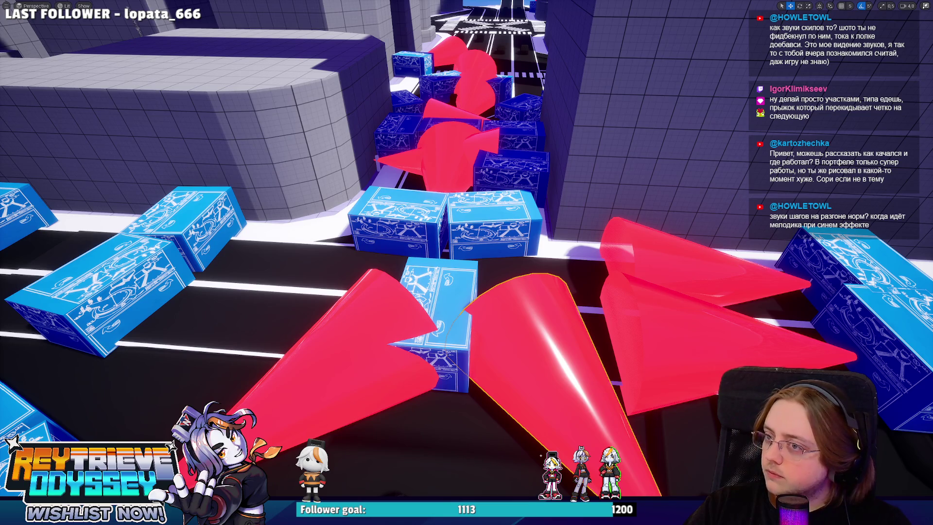
{"action": "key", "text": "alt+Tab"}
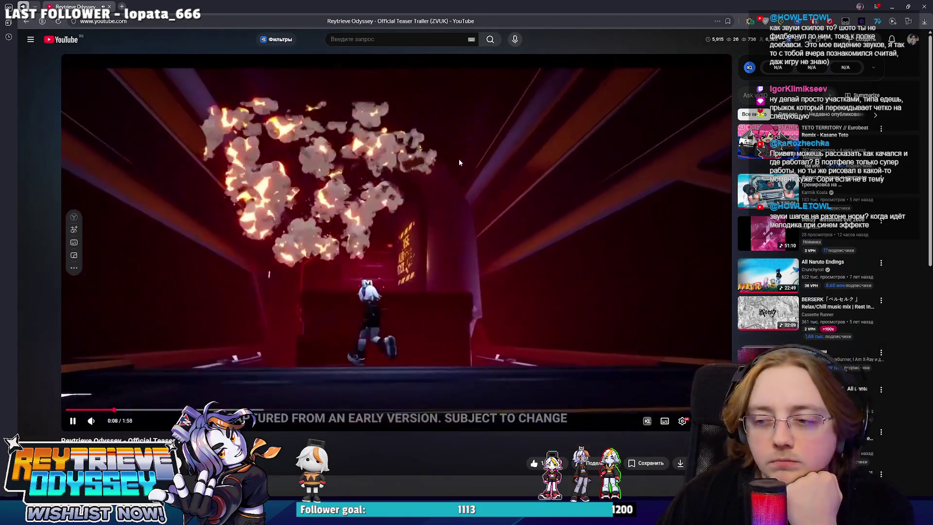
Step: Skim the trailer to 0:21, 0:25, 0:38 and 0:34, then 0:50 and back to 0:45
{"action": "left_click", "coordinate": [178, 410]}
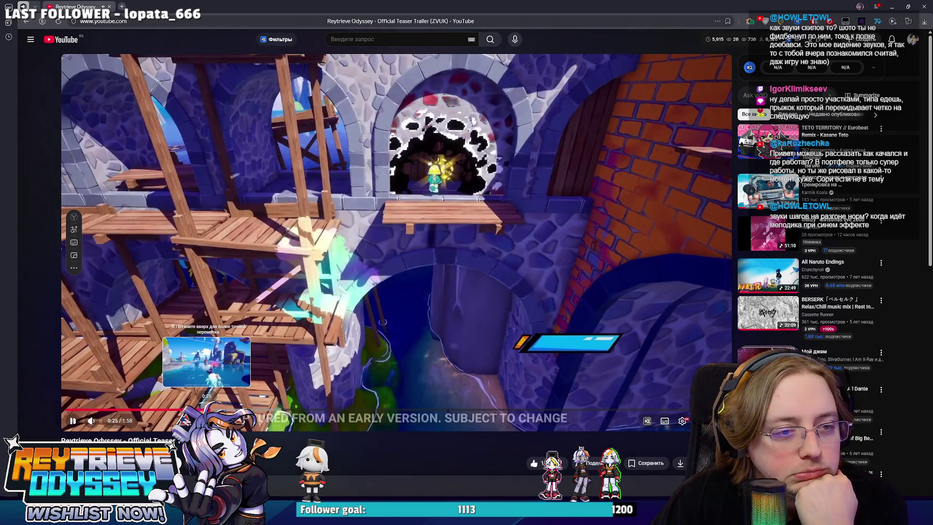
{"action": "left_click", "coordinate": [198, 409]}
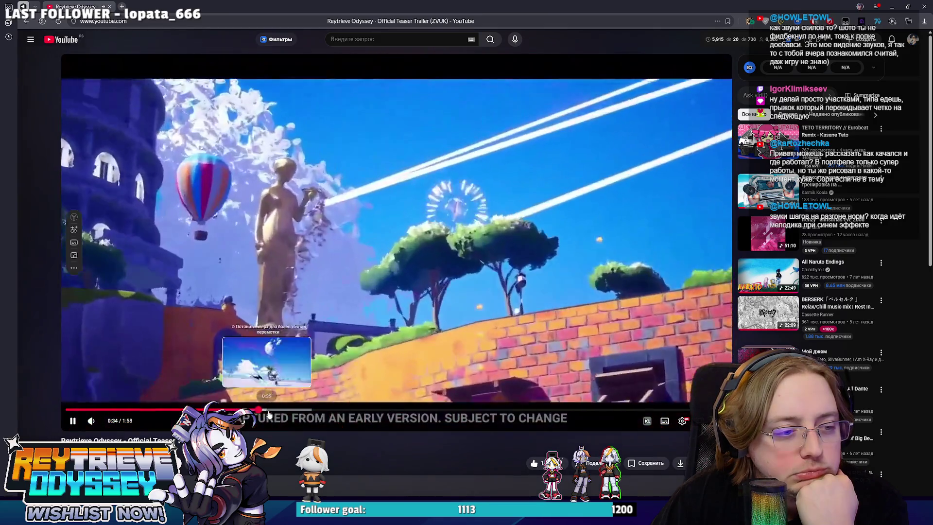
{"action": "left_click", "coordinate": [281, 410]}
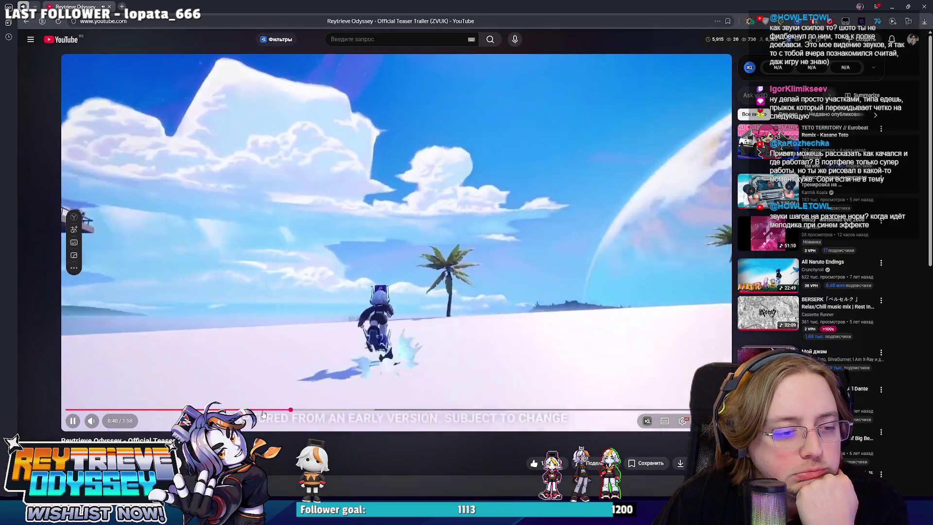
{"action": "left_click", "coordinate": [260, 410]}
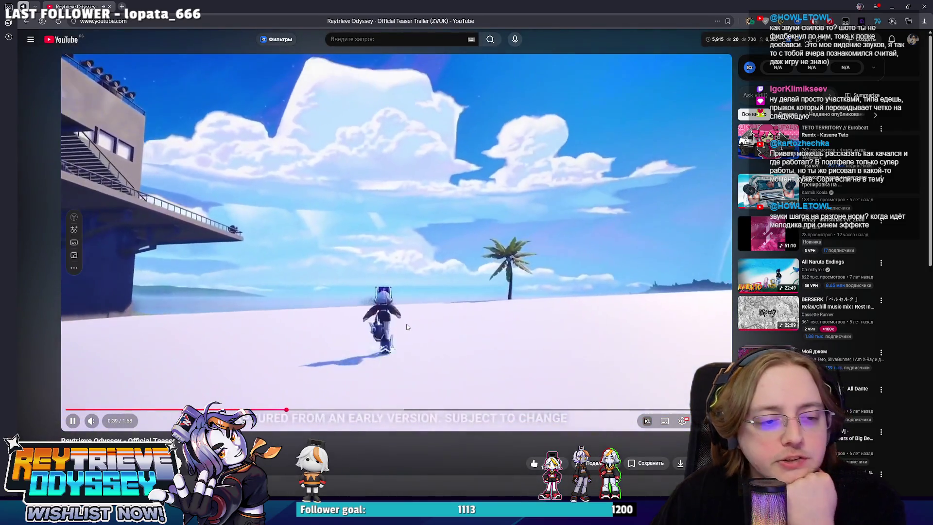
{"action": "left_click", "coordinate": [325, 337]}
{"action": "left_click", "coordinate": [325, 337]}
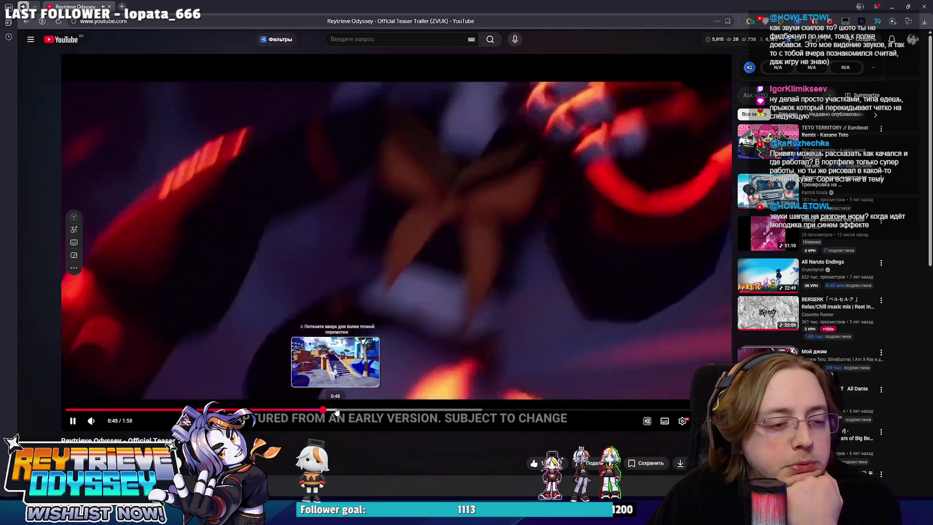
{"action": "left_click", "coordinate": [336, 411]}
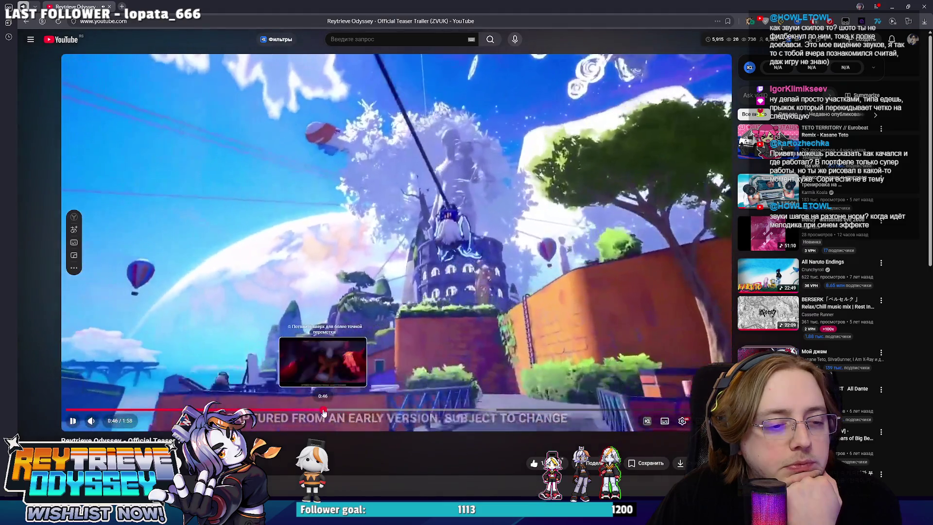
{"action": "left_click", "coordinate": [324, 411]}
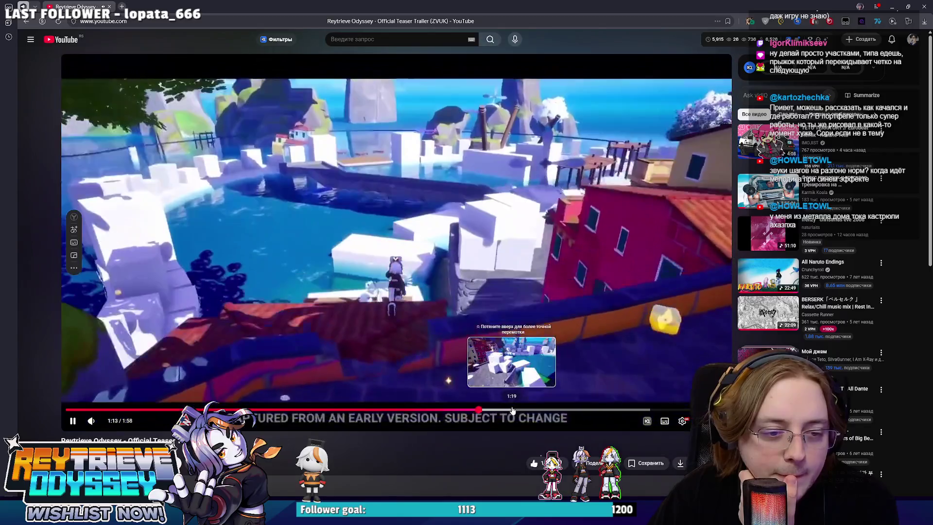
Step: Skip the trailer ahead to 1:17 and dismiss the browser's video context menu
{"action": "left_click", "coordinate": [501, 410]}
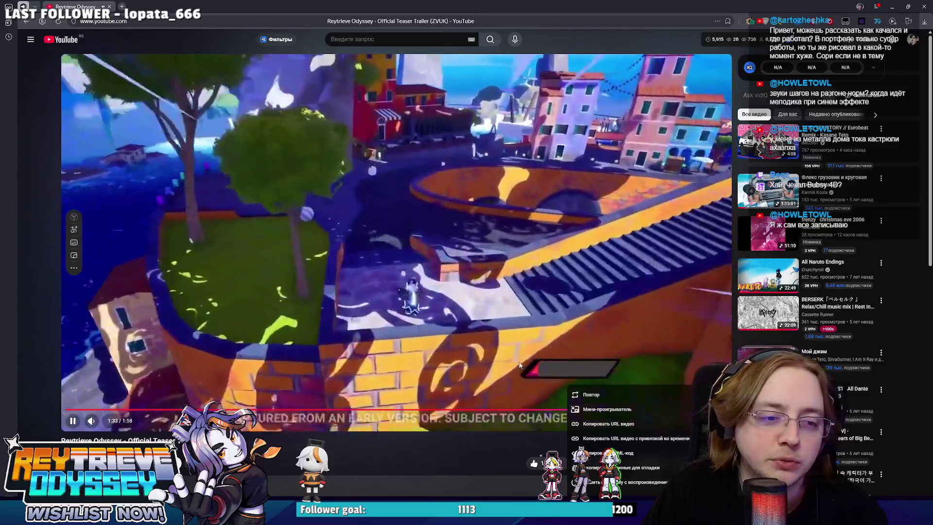
{"action": "right_click", "coordinate": [518, 360]}
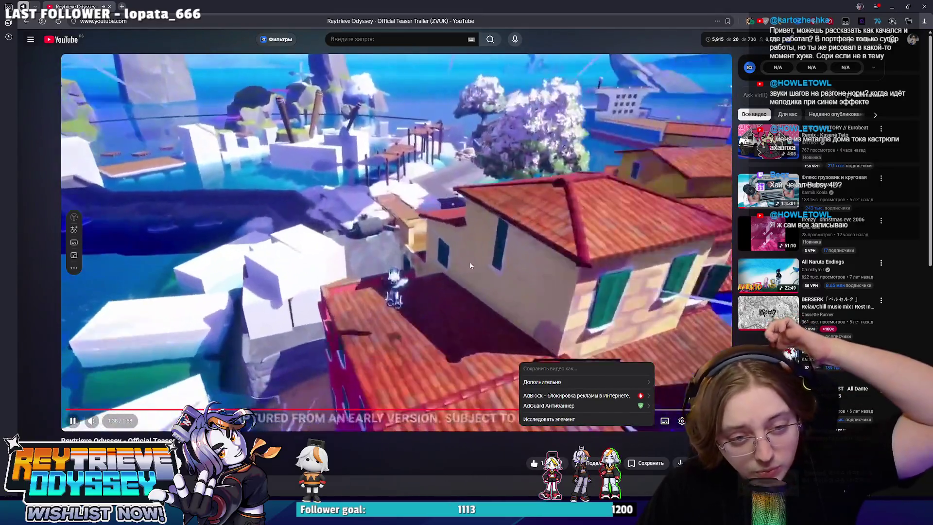
{"action": "left_click", "coordinate": [468, 252]}
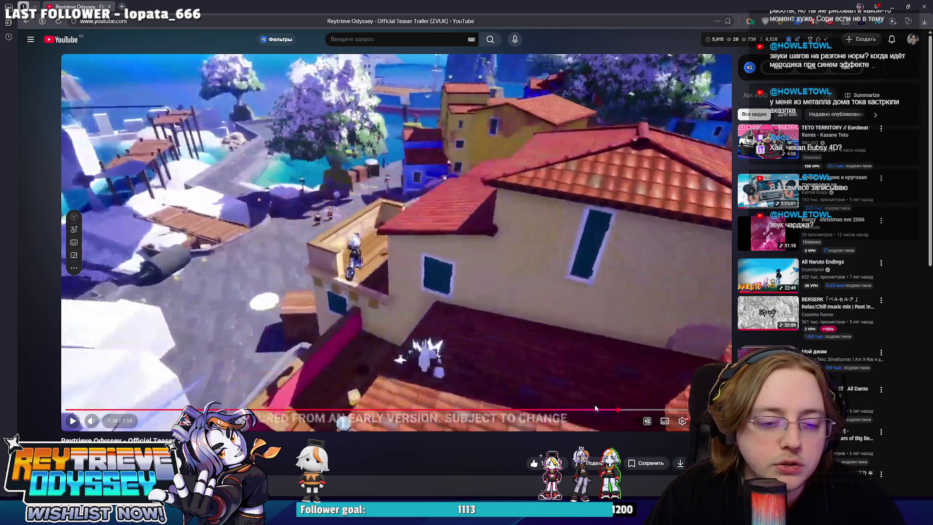
Step: Jump back to 1:34, resume playback, and dismiss the player's options menus
{"action": "left_click", "coordinate": [595, 408]}
{"action": "left_click", "coordinate": [560, 328]}
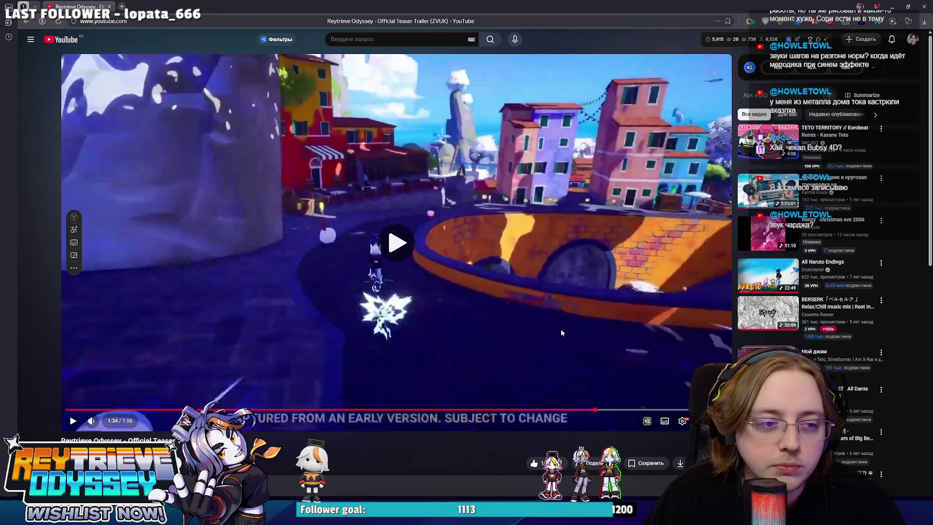
{"action": "right_click", "coordinate": [561, 328]}
{"action": "left_click", "coordinate": [492, 421]}
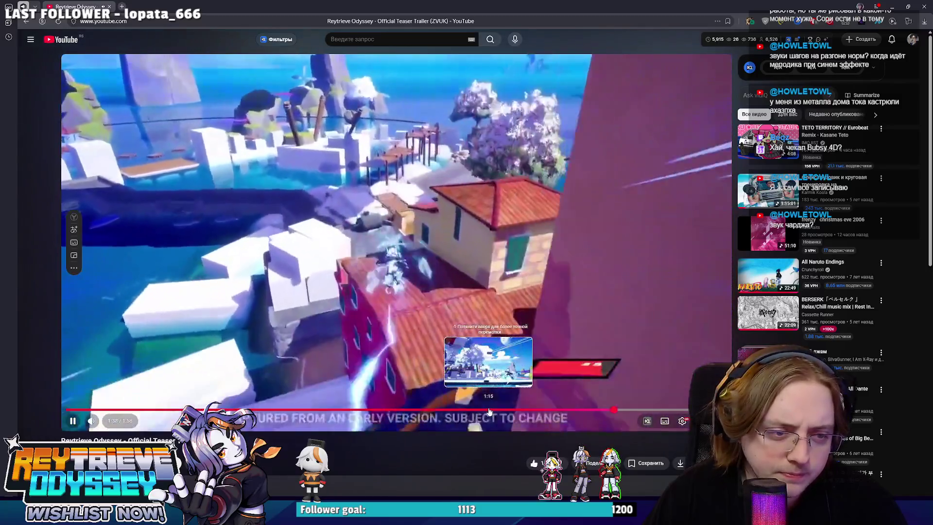
{"action": "right_click", "coordinate": [490, 412]}
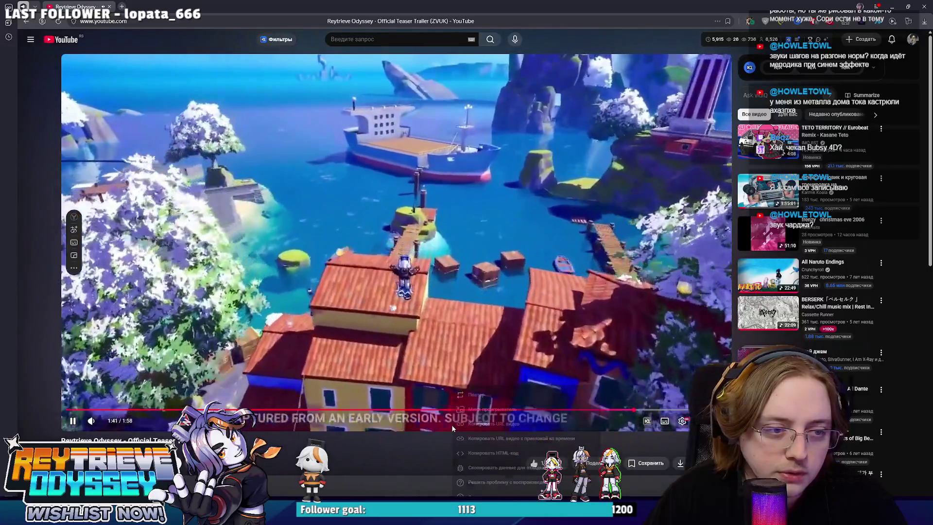
{"action": "right_click", "coordinate": [453, 417]}
{"action": "left_click", "coordinate": [428, 430]}
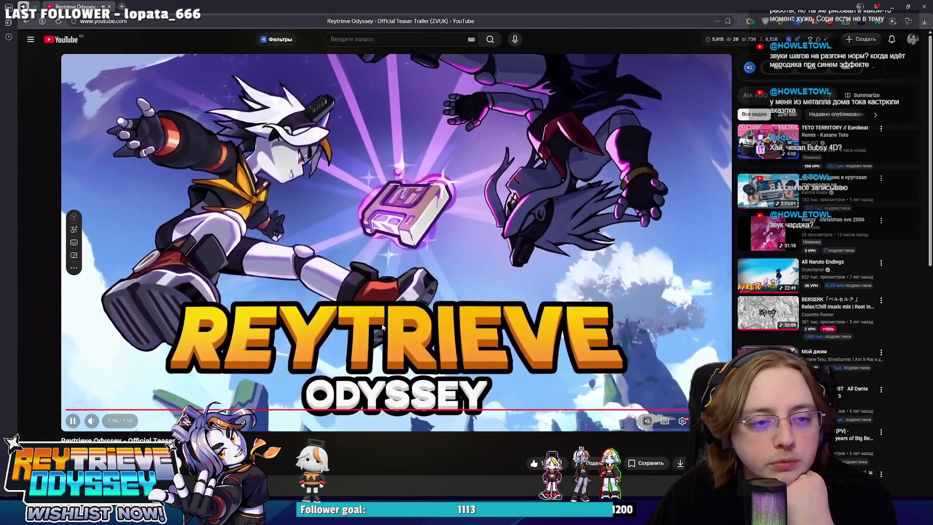
Step: Pause the trailer at its closing title card and return to Unreal Engine
{"action": "left_click", "coordinate": [381, 327]}
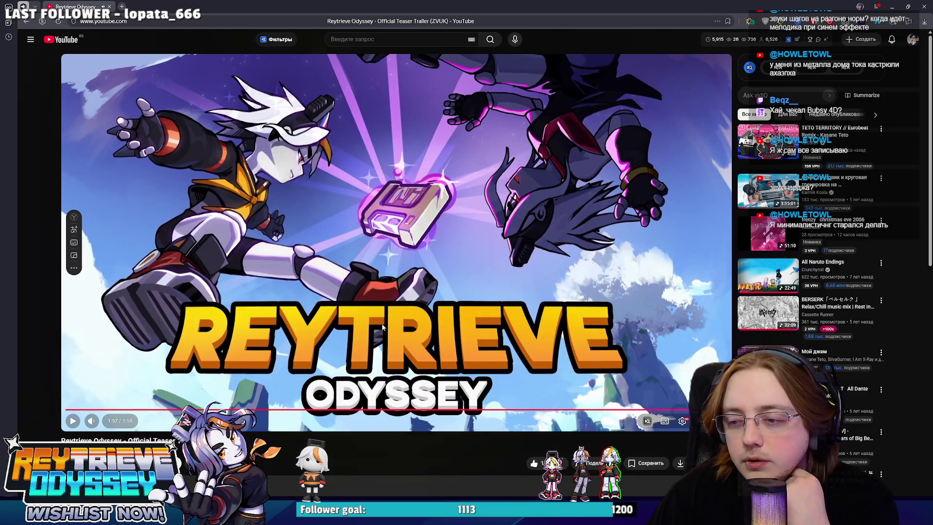
{"action": "right_click", "coordinate": [381, 322]}
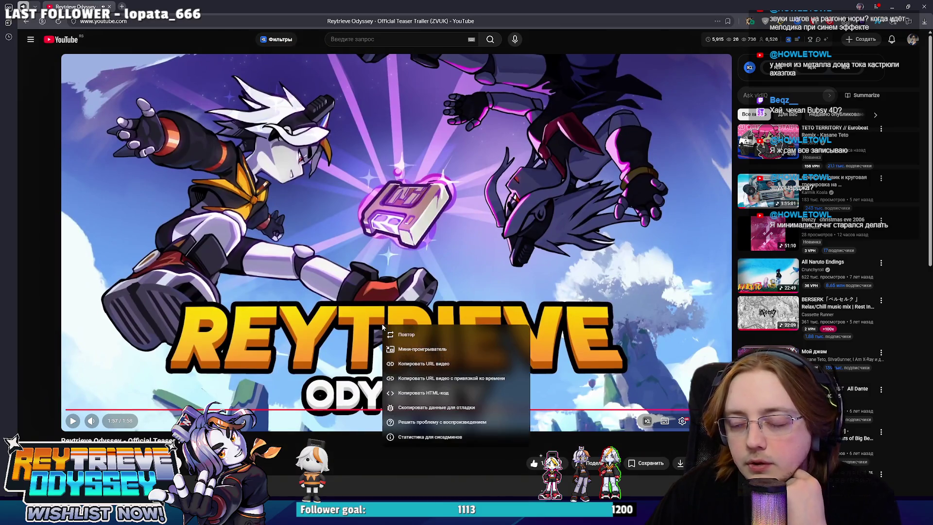
{"action": "left_click", "coordinate": [311, 429]}
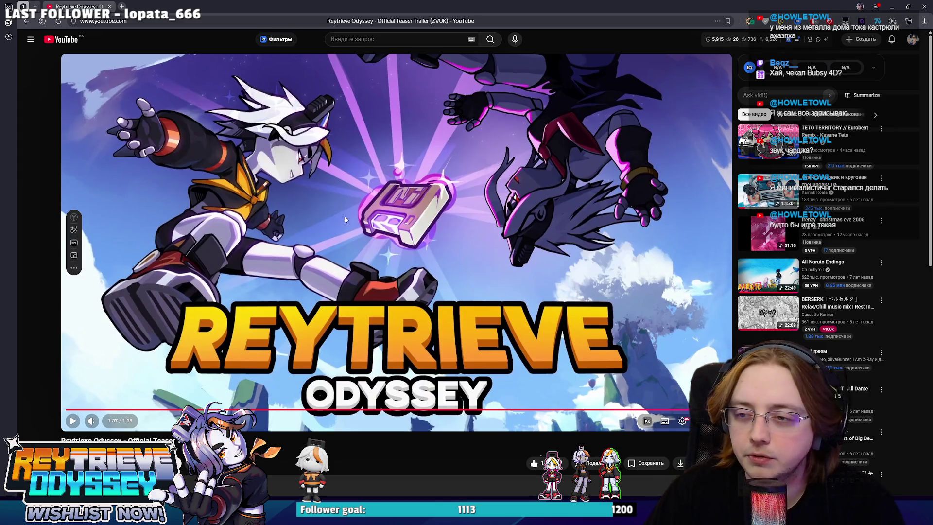
{"action": "mouse_move", "coordinate": [755, 138]}
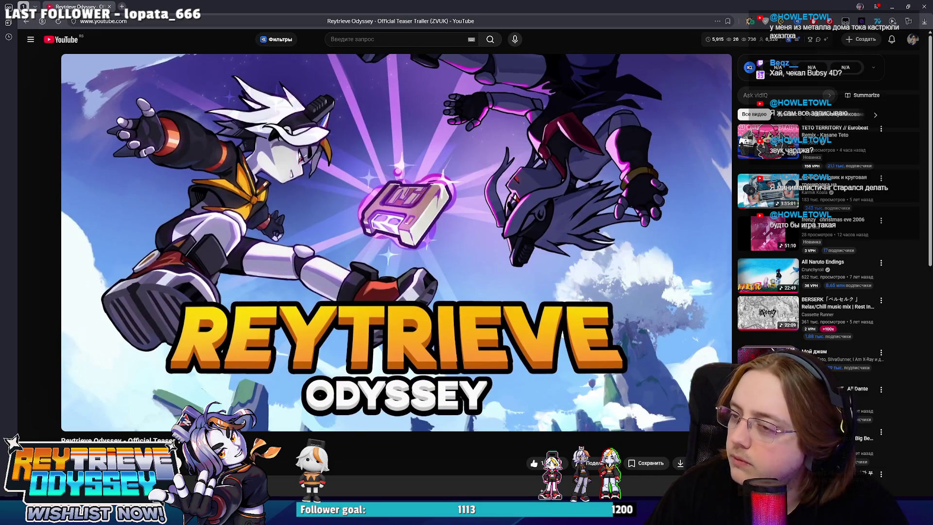
{"action": "mouse_move", "coordinate": [602, 115]}
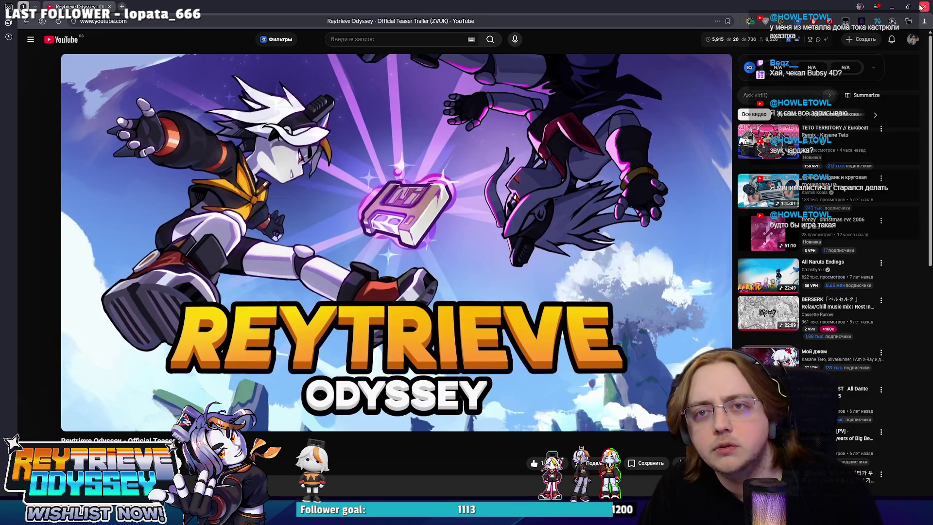
{"action": "key", "text": "alt+Tab"}
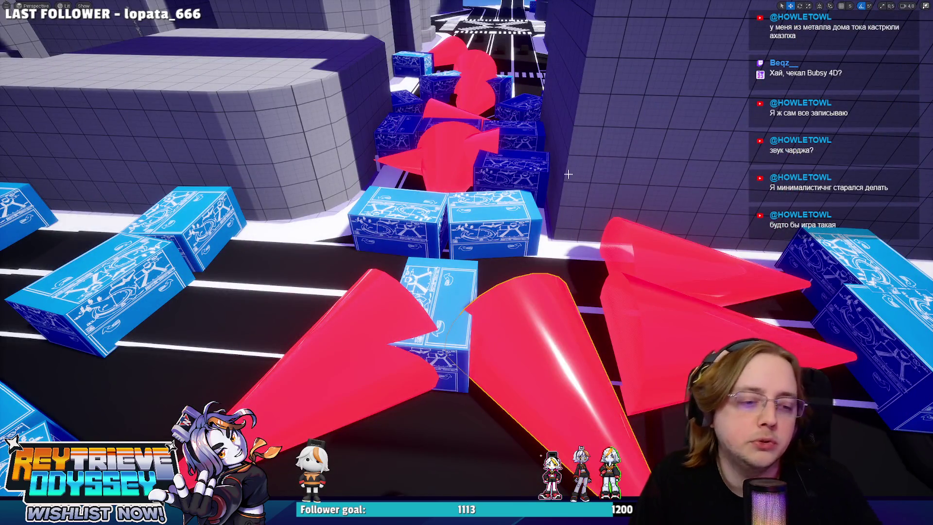
Step: Fly the camera toward the blue crates and restore the full editor layout with F11
{"action": "mouse_move", "coordinate": [567, 173]}
{"action": "left_mouse_down"}
{"action": "mouse_move", "coordinate": [567, 145]}
{"action": "mouse_move", "coordinate": [566, 185]}
{"action": "mouse_move", "coordinate": [544, 165]}
{"action": "mouse_move", "coordinate": [564, 179]}
{"action": "mouse_move", "coordinate": [566, 156]}
{"action": "mouse_move", "coordinate": [566, 185]}
{"action": "mouse_move", "coordinate": [549, 175]}
{"action": "mouse_move", "coordinate": [574, 146]}
{"action": "mouse_move", "coordinate": [568, 165]}
{"action": "mouse_move", "coordinate": [549, 170]}
{"action": "mouse_move", "coordinate": [563, 155]}
{"action": "left_mouse_up"}
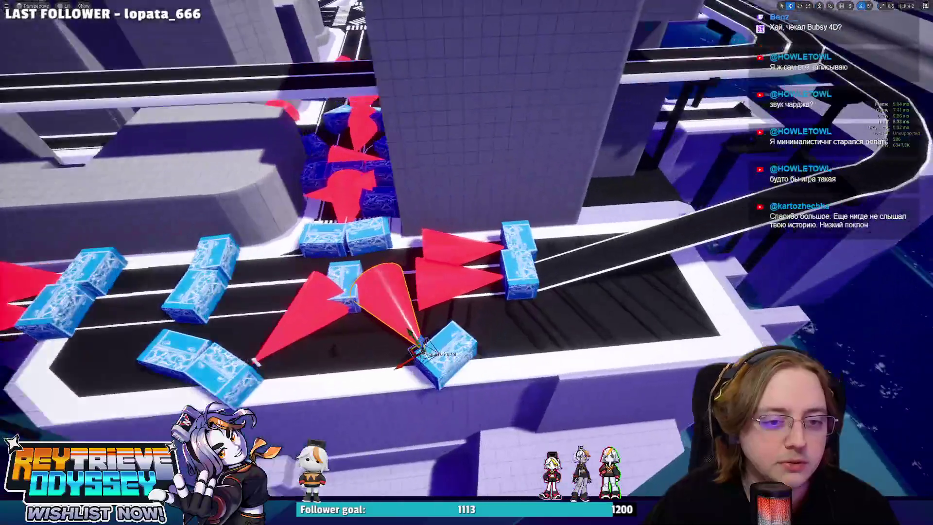
{"action": "key", "text": "F11"}
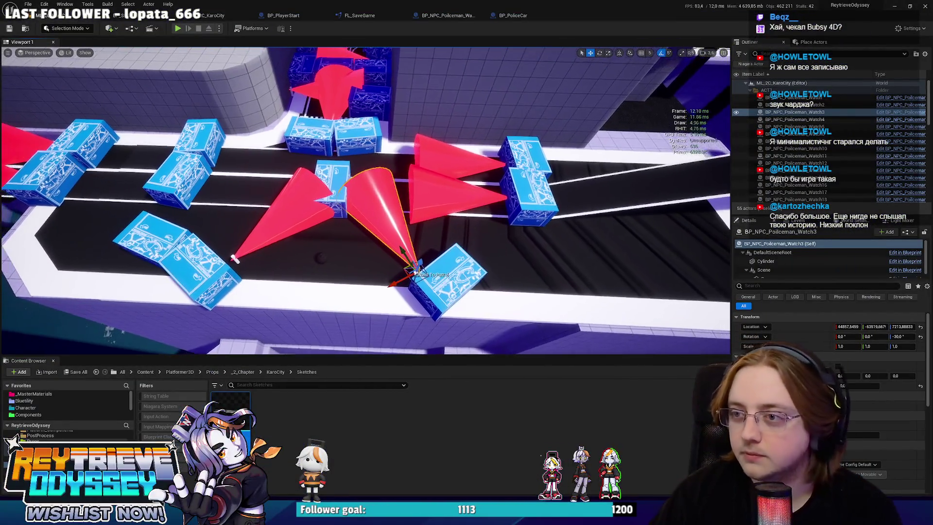
Step: Turn the view from the crates toward the red cones, save, and fly down to street level
{"action": "scroll", "coordinate": [511, 187], "scroll_direction": "up", "scroll_amount": 4}
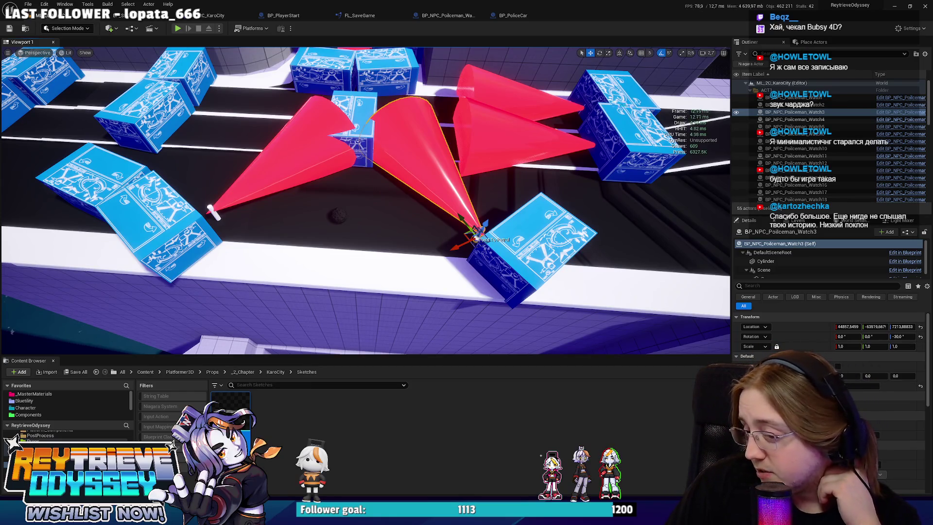
{"action": "left_click_drag", "start_coordinate": [614, 174], "coordinate": [608, 182]}
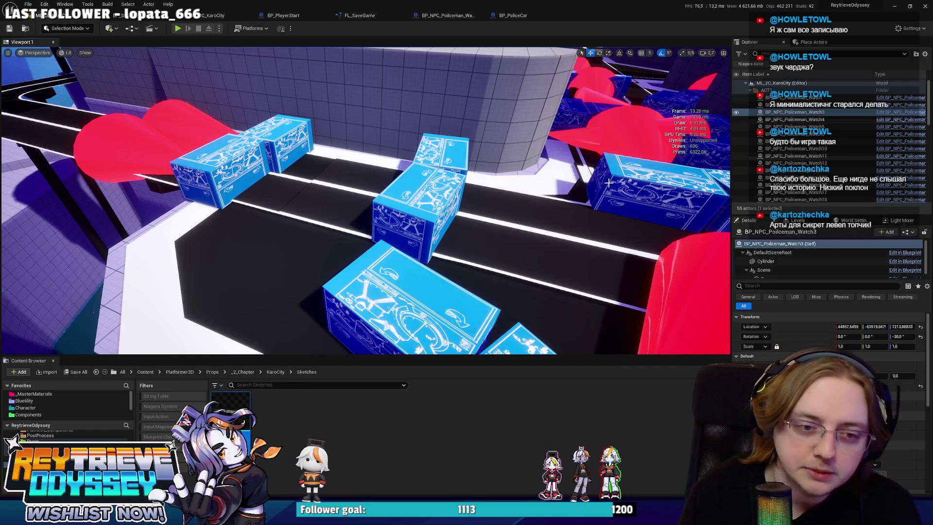
{"action": "mouse_move", "coordinate": [582, 179]}
{"action": "left_mouse_down"}
{"action": "mouse_move", "coordinate": [500, 194]}
{"action": "mouse_move", "coordinate": [583, 179]}
{"action": "left_mouse_up"}
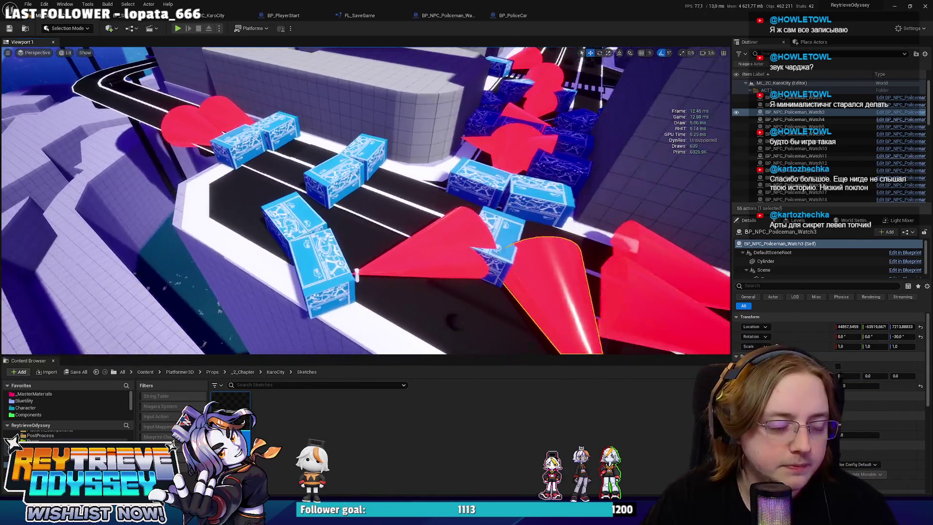
{"action": "key", "text": "ctrl+s"}
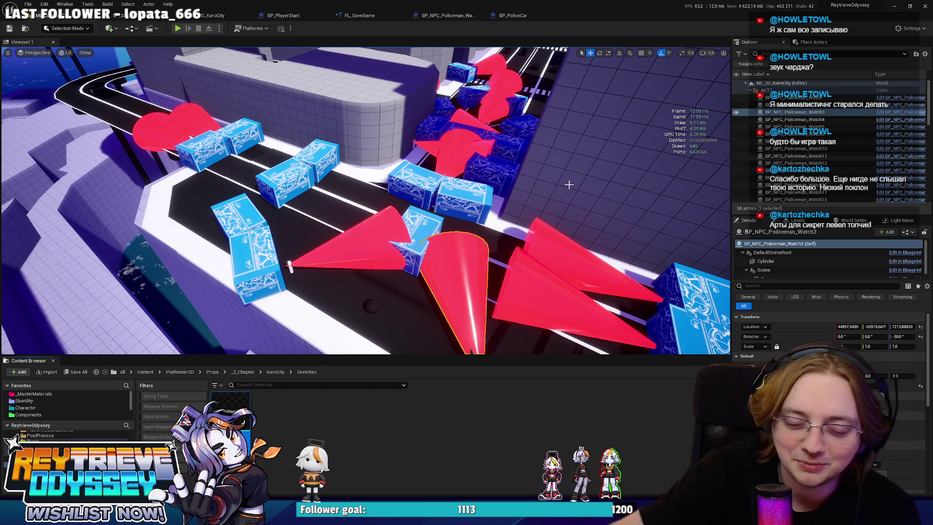
{"action": "key", "text": "w"}
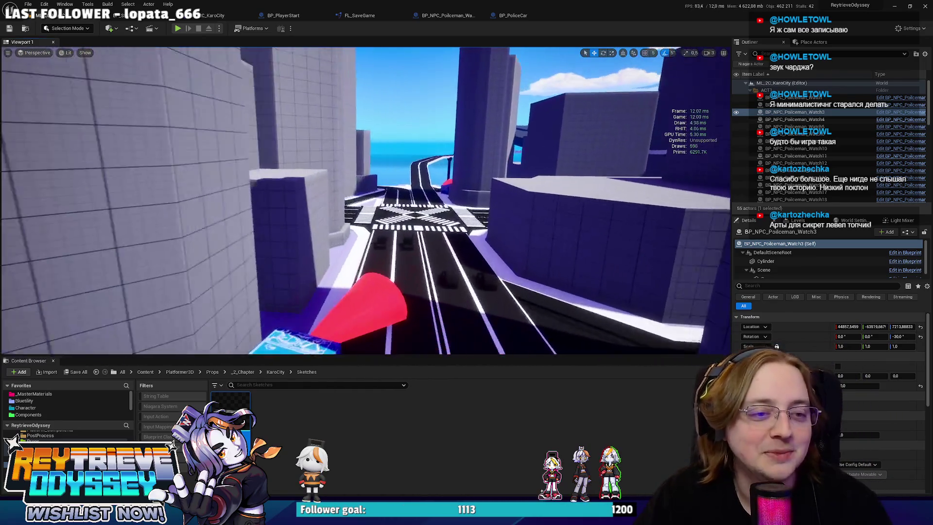
{"action": "key", "text": "w"}
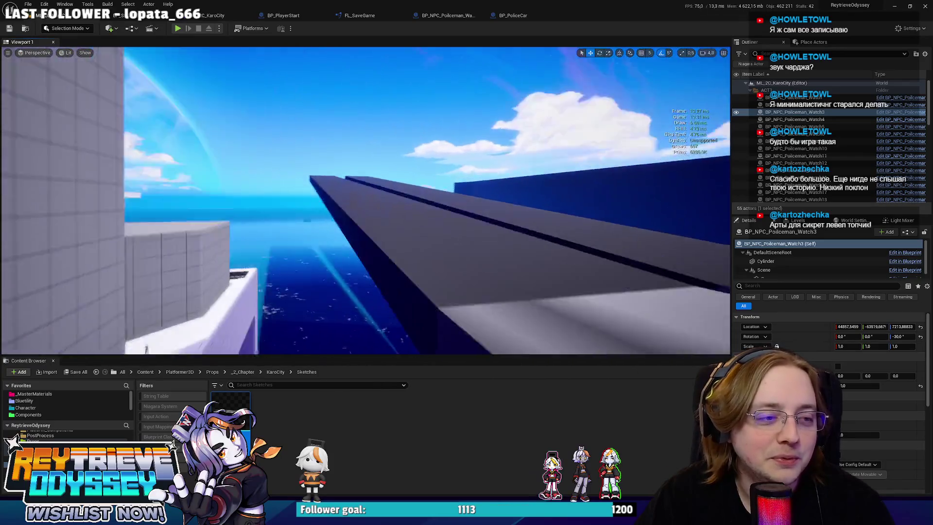
{"action": "key", "text": "w"}
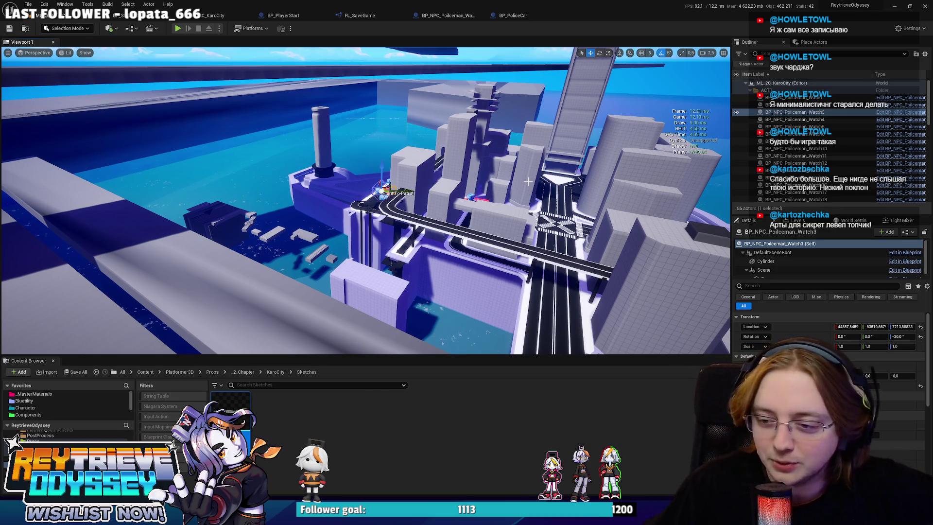
{"action": "mouse_move", "coordinate": [562, 165]}
{"action": "left_mouse_down"}
{"action": "mouse_move", "coordinate": [296, 338]}
{"action": "mouse_move", "coordinate": [562, 165]}
{"action": "left_mouse_up"}
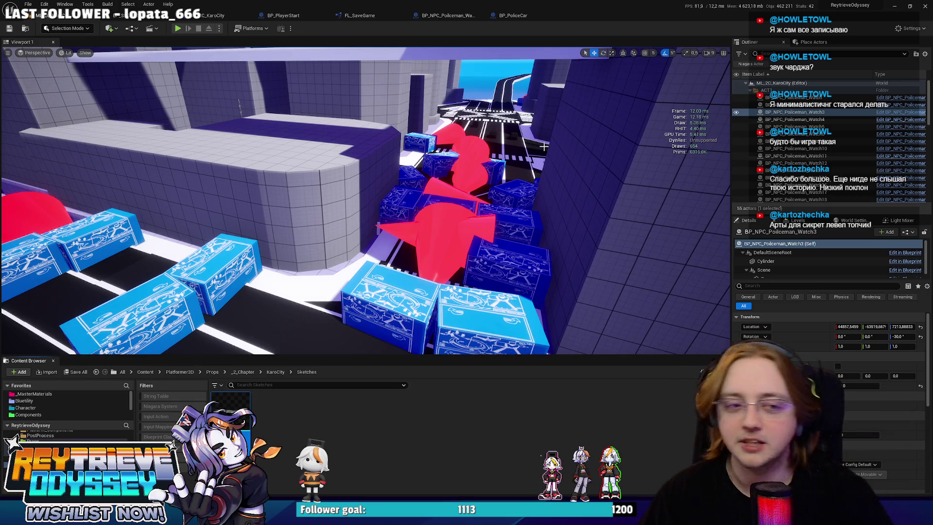
{"action": "left_click_drag", "start_coordinate": [543, 146], "coordinate": [548, 146]}
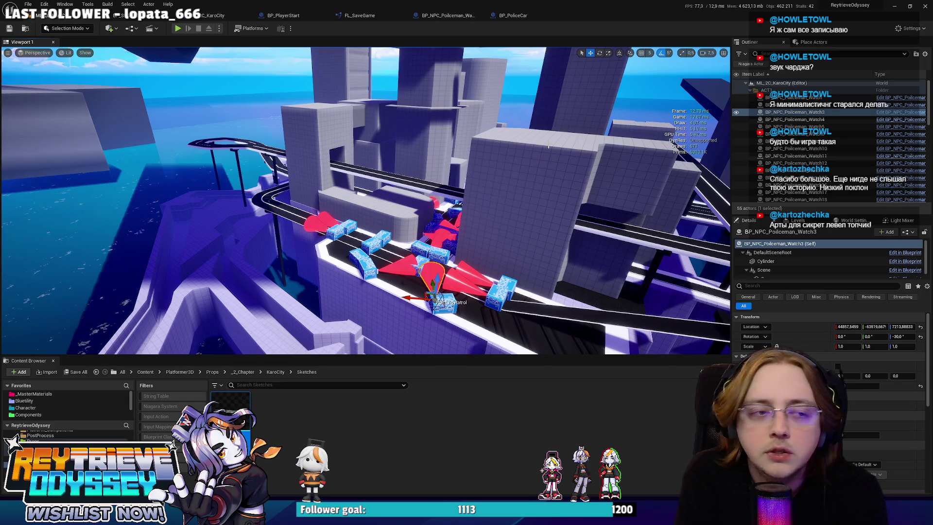
{"action": "mouse_move", "coordinate": [548, 146]}
{"action": "left_mouse_down"}
{"action": "mouse_move", "coordinate": [437, 170]}
{"action": "mouse_move", "coordinate": [418, 194]}
{"action": "mouse_move", "coordinate": [403, 180]}
{"action": "mouse_move", "coordinate": [403, 141]}
{"action": "mouse_move", "coordinate": [561, 112]}
{"action": "left_mouse_up"}
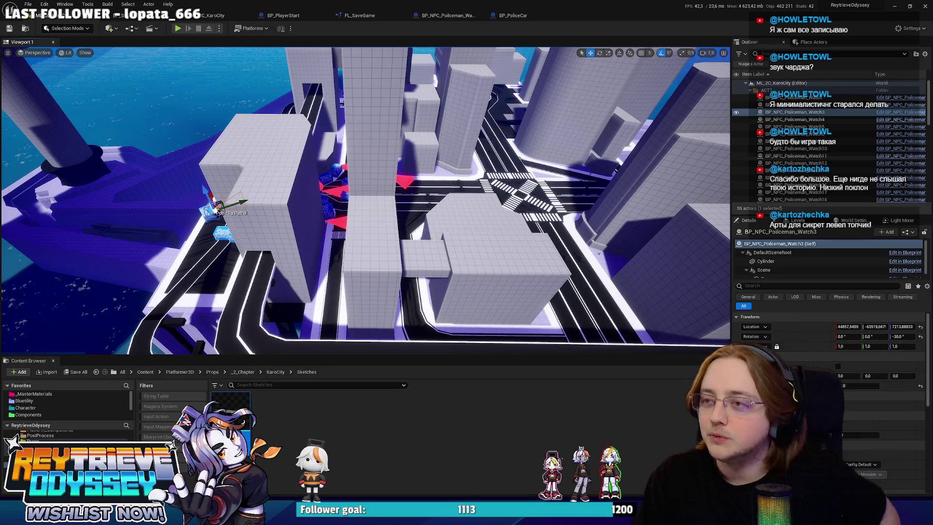
{"action": "left_click_drag", "start_coordinate": [365, 204], "coordinate": [374, 170]}
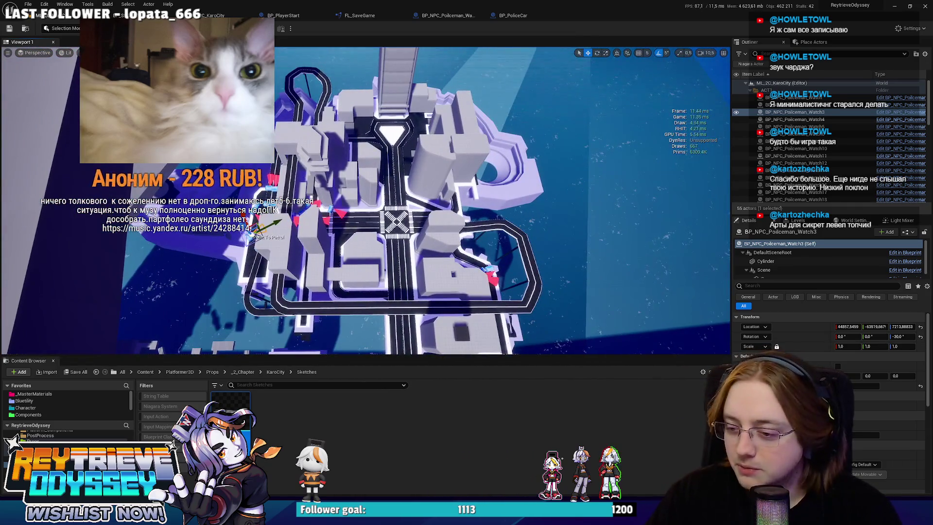
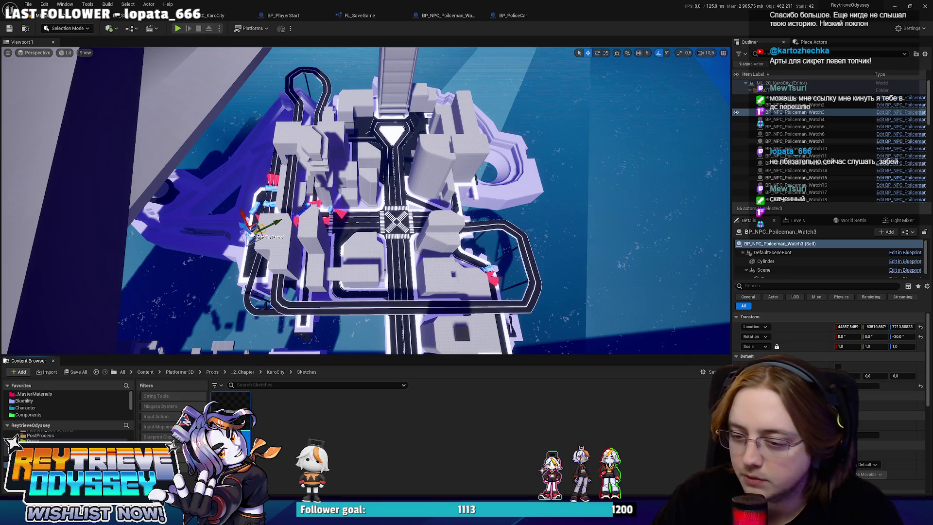
Step: Fly the viewport camera down to a low view of the red and blue patrol markers at the raised road junction
{"action": "key", "text": "alt+Tab"}
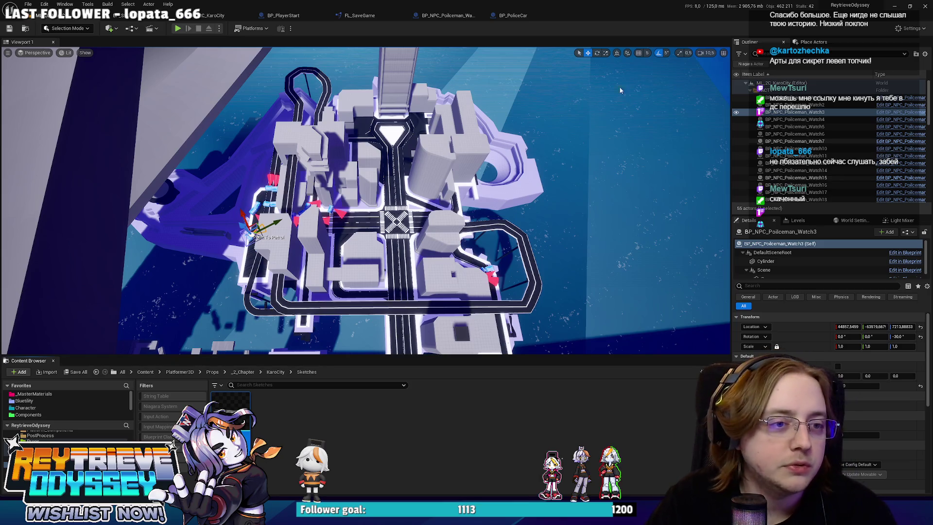
{"action": "key", "text": "f"}
{"action": "key", "text": "w"}
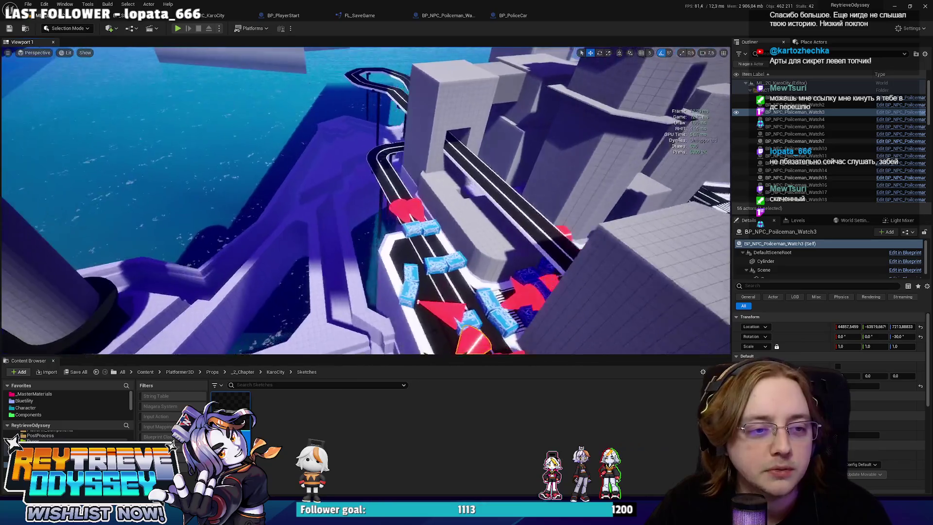
{"action": "key", "text": "s"}
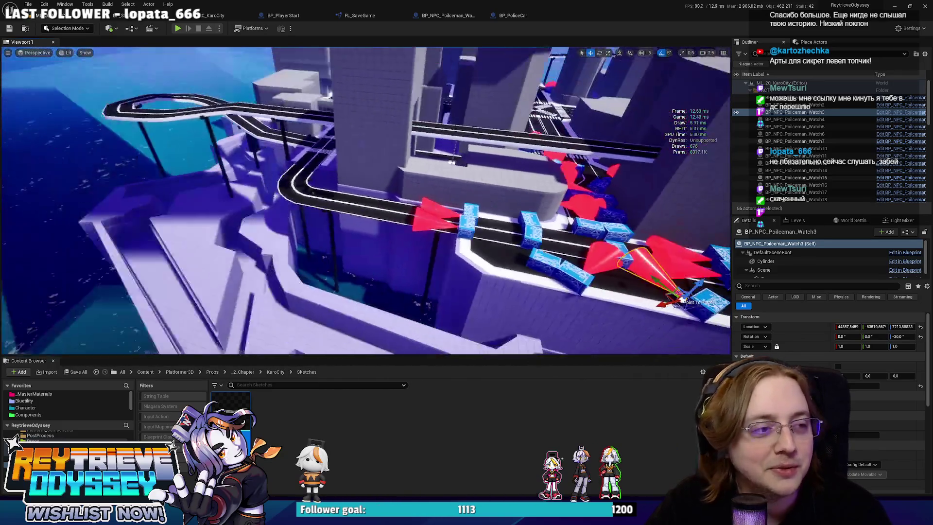
{"action": "key", "text": "w"}
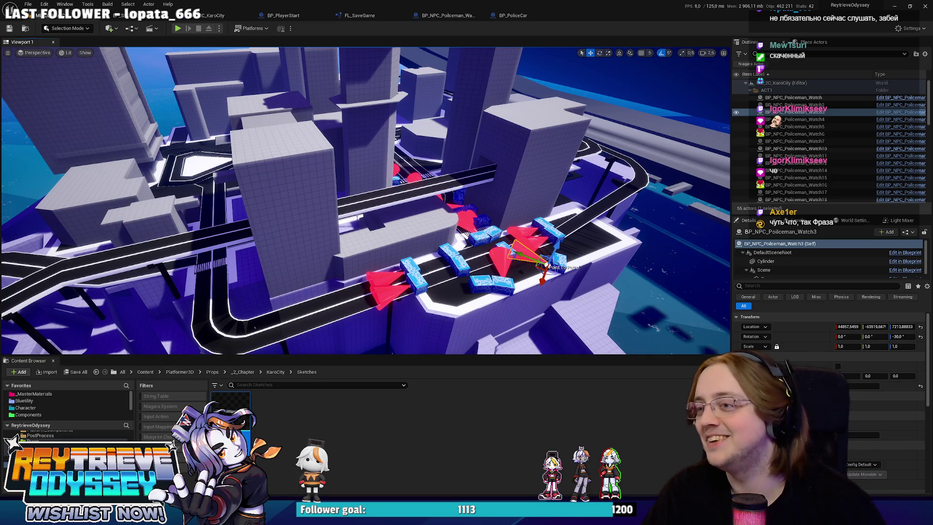
Step: Fly in toward BP_NPC_Policeman_Watch3 on the road, then pull back up over the city block
{"action": "key", "text": "w"}
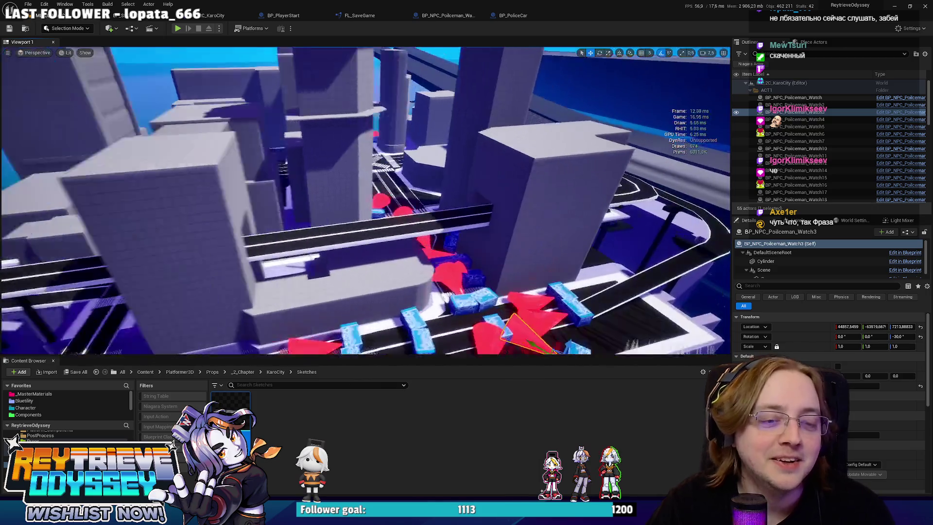
{"action": "key", "text": "s"}
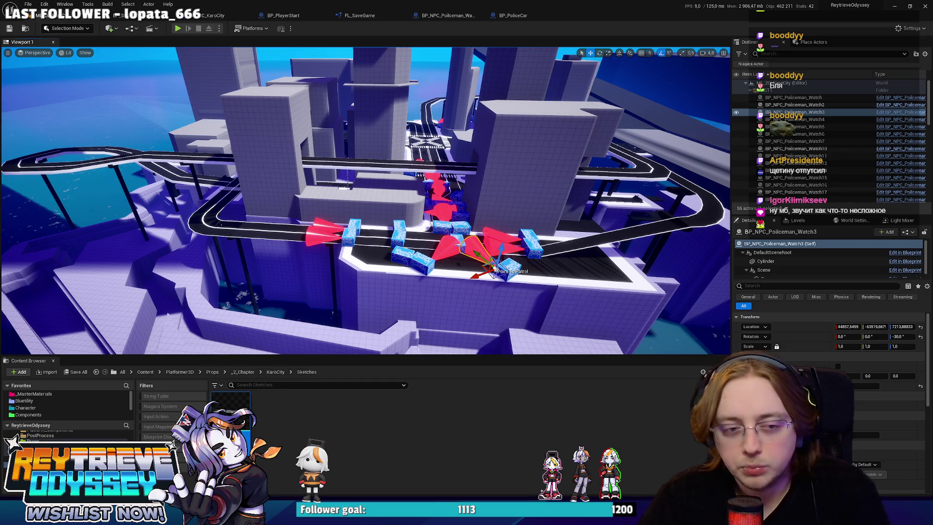
Step: Fly into the city, then pull back and orbit to a high top-down view of the central crossing
{"action": "key", "text": "w"}
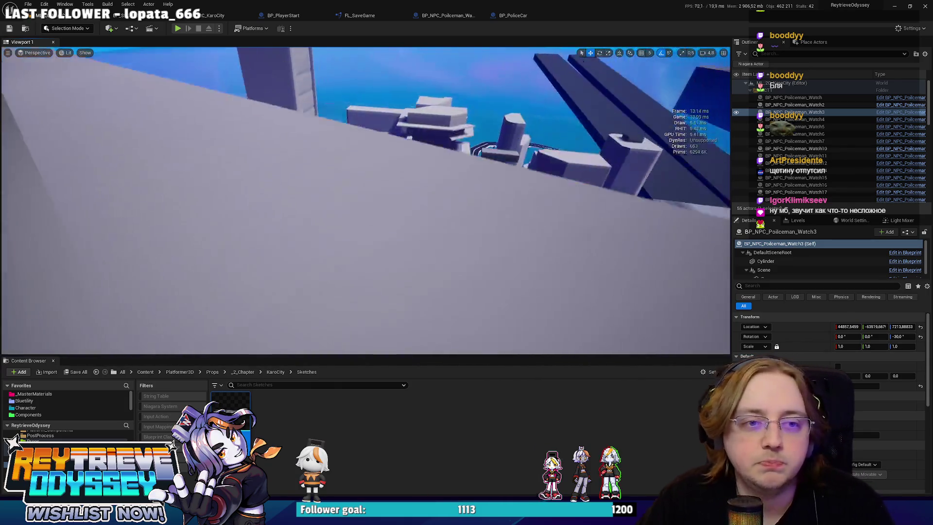
{"action": "key", "text": "s"}
{"action": "key", "text": "a"}
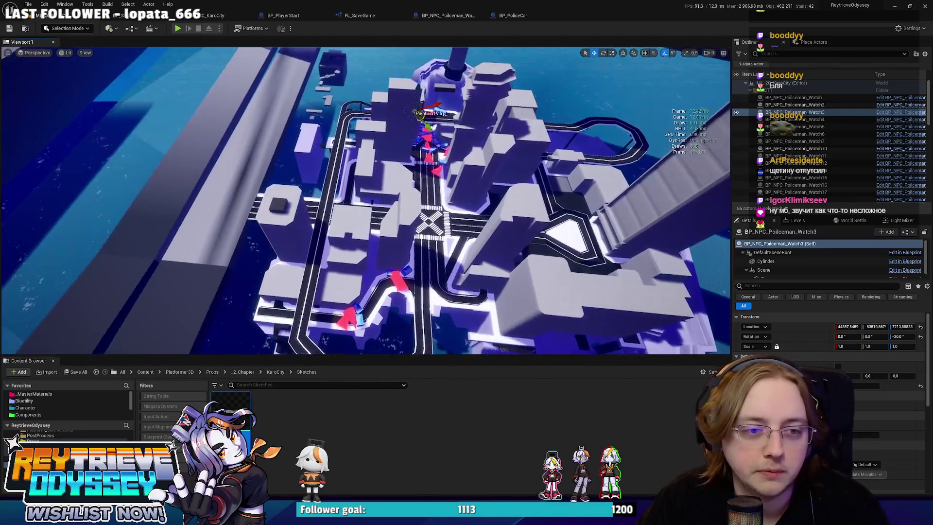